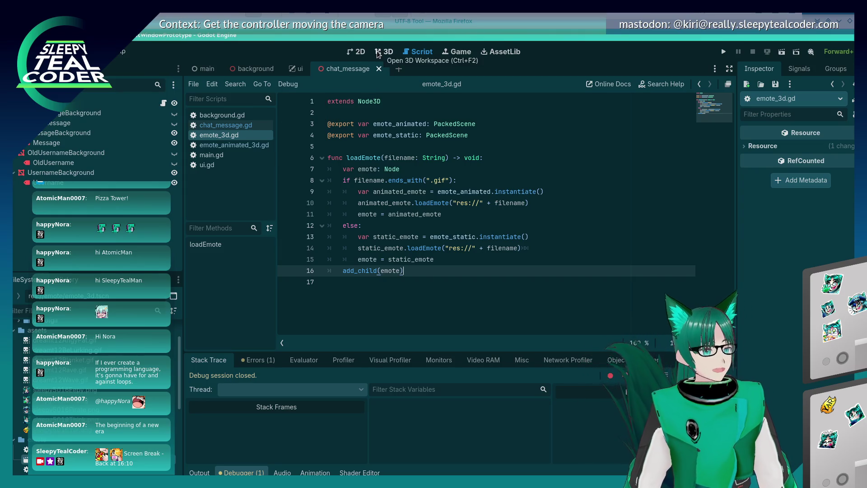
- Switch to the ui scene and back to chat_message, then click into loadEmote's else branch
key("ctrl+shift+Tab")
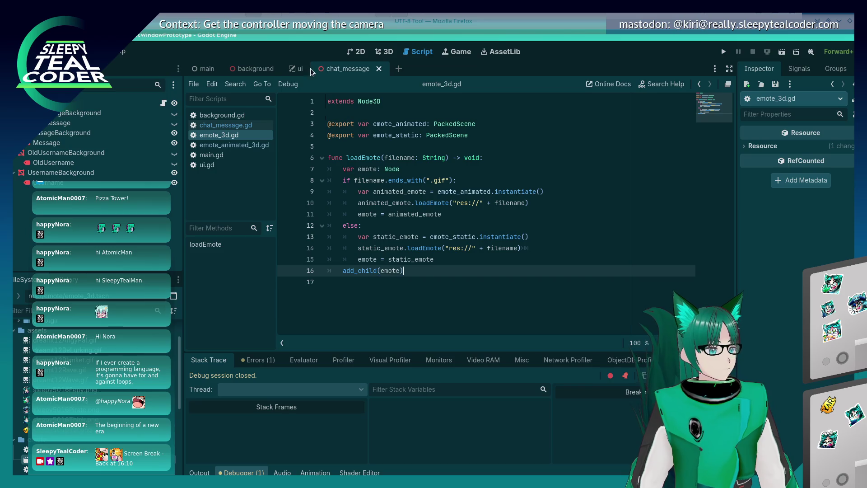
left_click(368, 68)
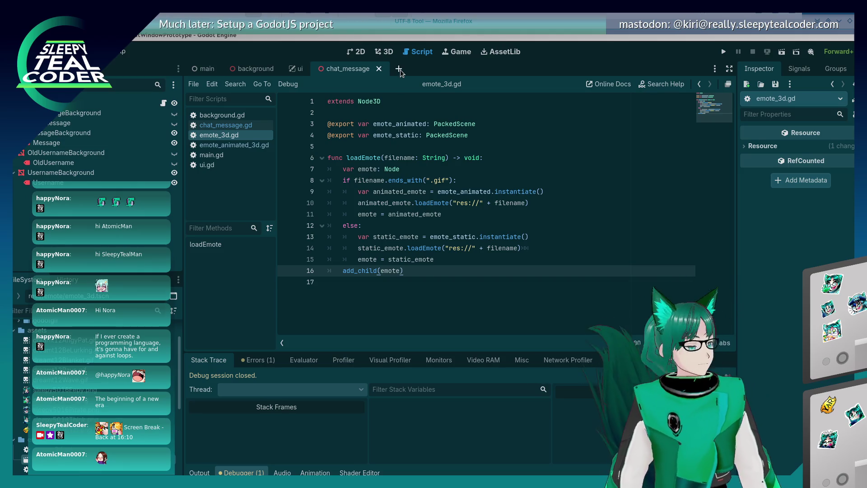
left_click(398, 225)
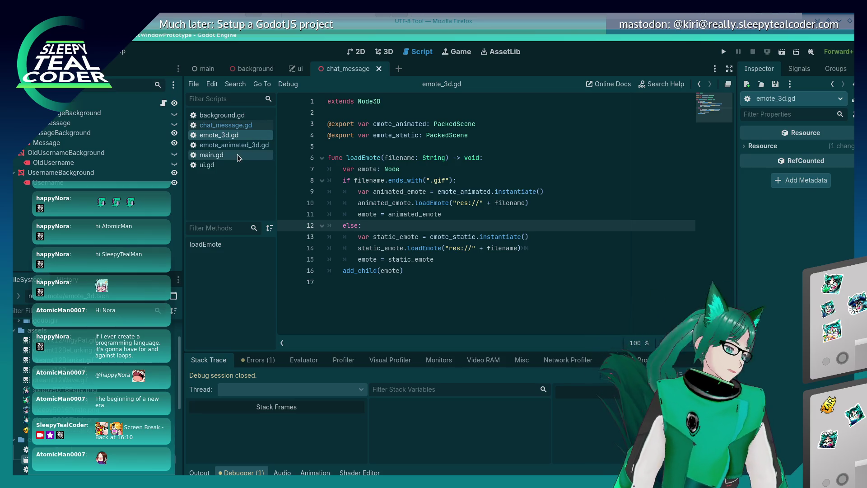
- Read chat_message.gd from the top, past the emote file-name list, down to set_message
left_click(232, 125)
scroll(447, 191, "up", 15)
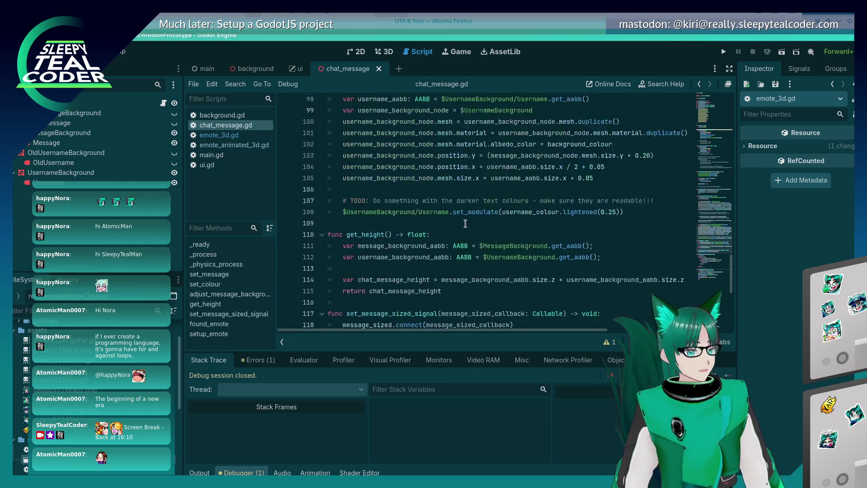
left_click(724, 96)
scroll(452, 191, "down", 3)
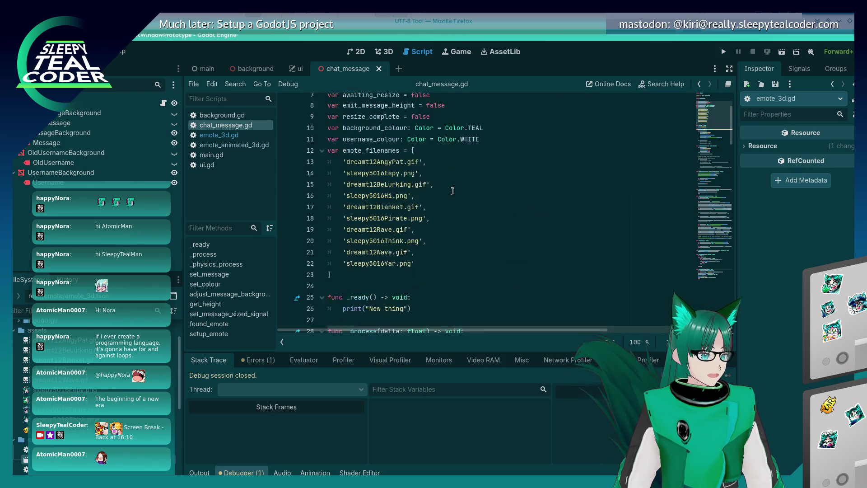
left_click(380, 146)
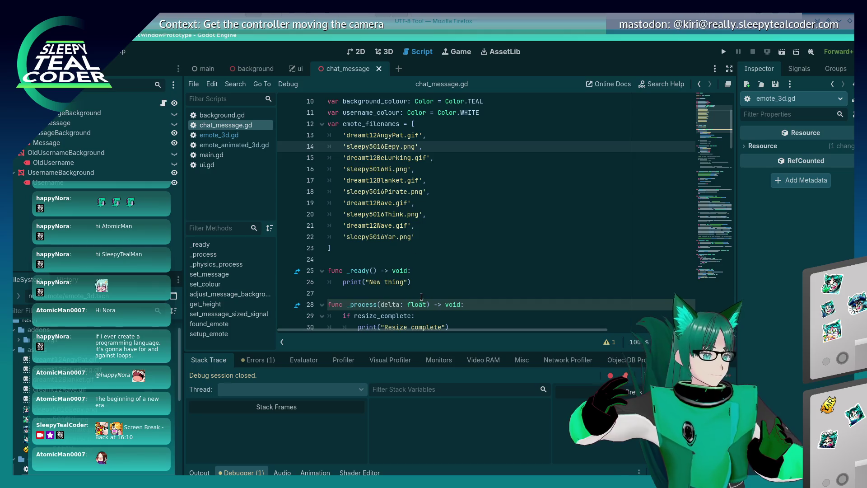
scroll(426, 203, "down", 4)
scroll(426, 203, "down", 14)
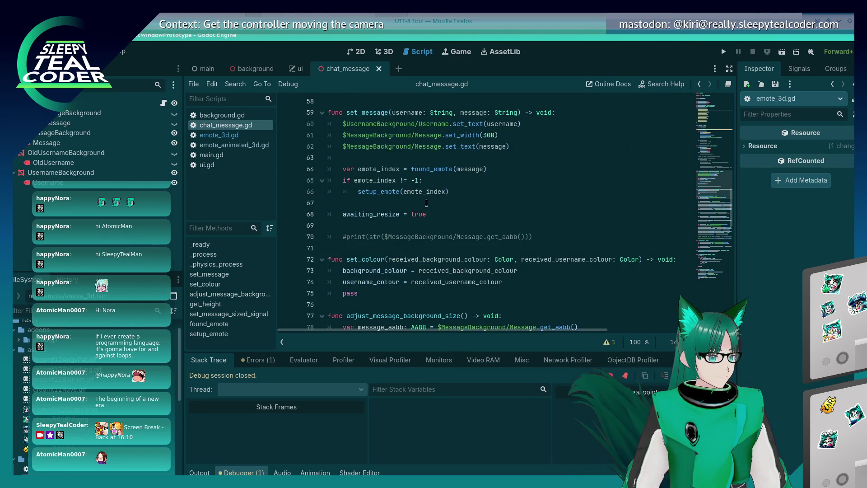
scroll(428, 201, "down", 7)
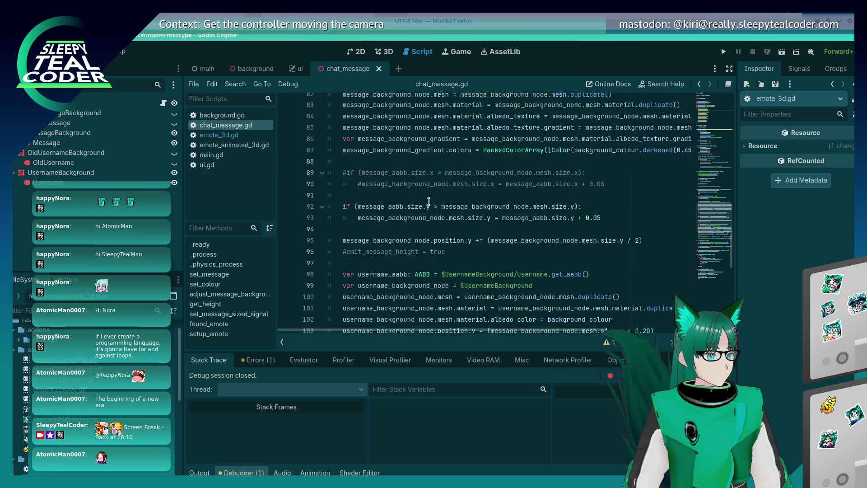
scroll(429, 201, "down", 11)
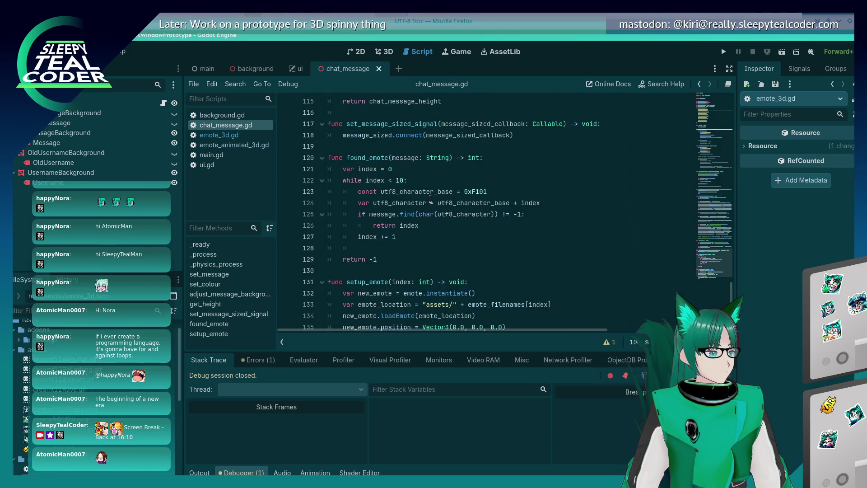
scroll(430, 199, "down", 1)
scroll(430, 200, "up", 20)
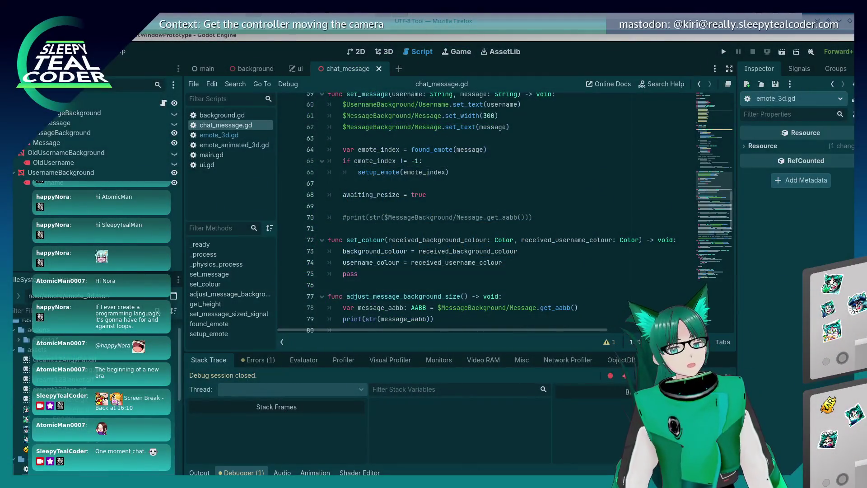
scroll(502, 196, "down", 2)
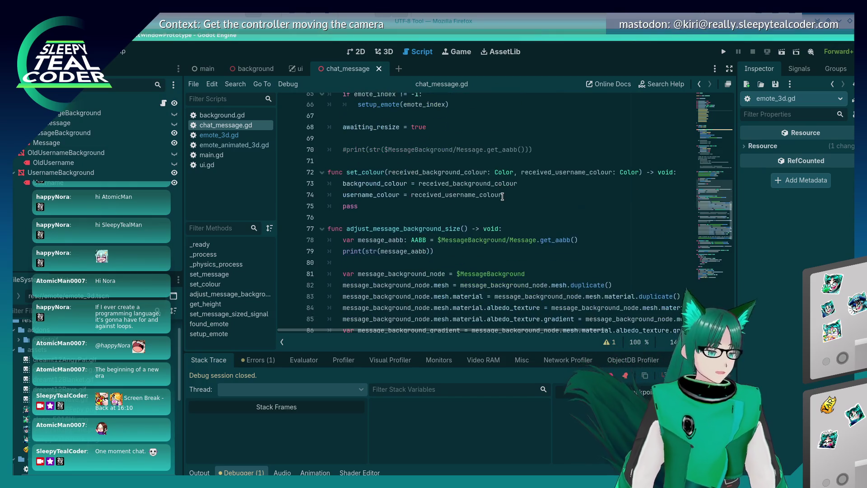
scroll(502, 197, "up", 2)
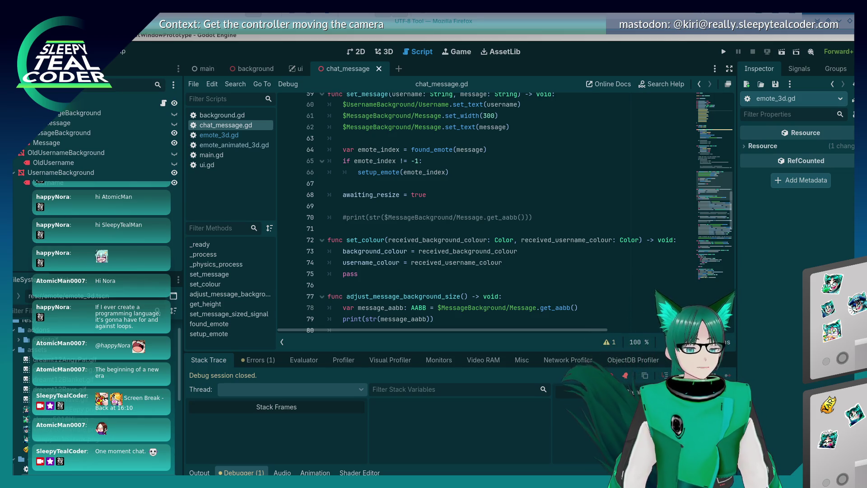
left_click(459, 209)
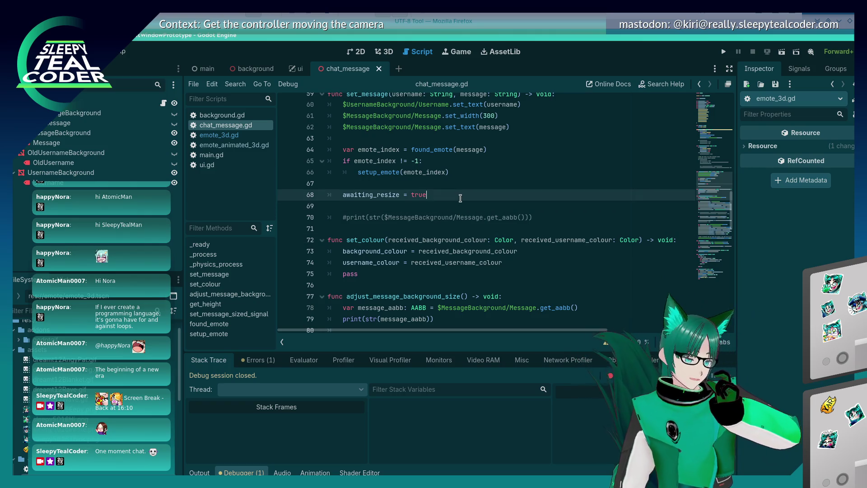
scroll(460, 199, "up", 2)
left_click(460, 197)
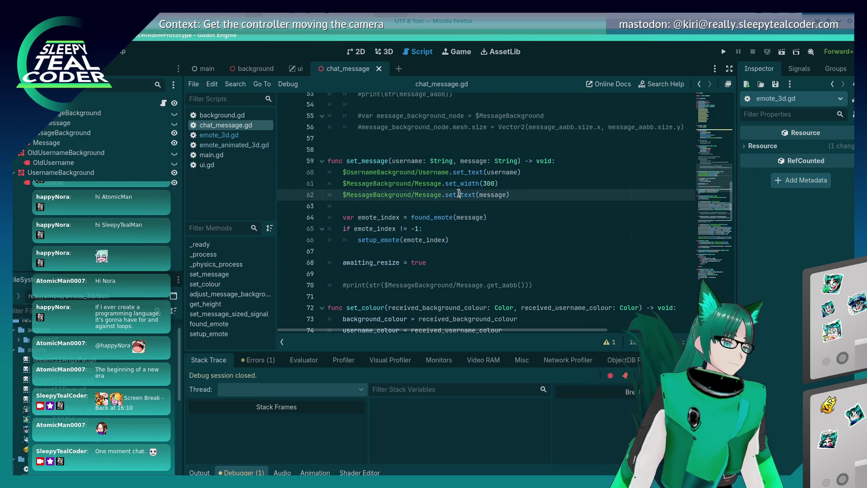
left_click(461, 207)
left_click(454, 230)
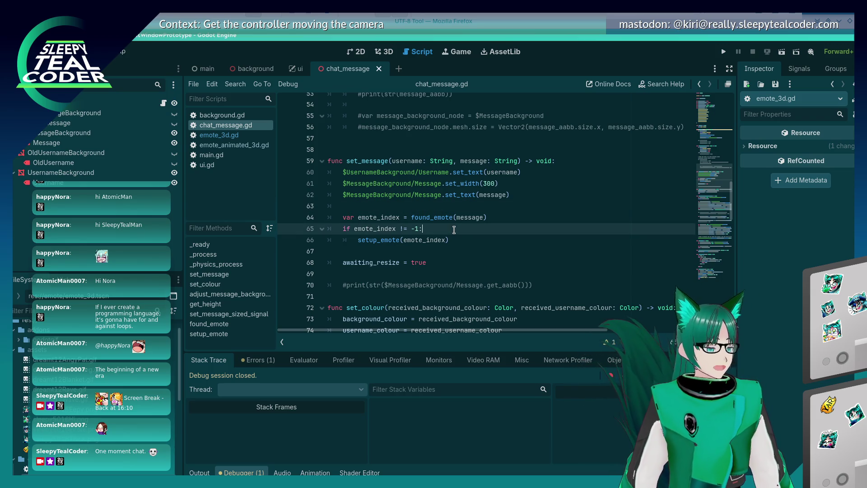
scroll(454, 230, "down", 2)
scroll(453, 230, "down", 15)
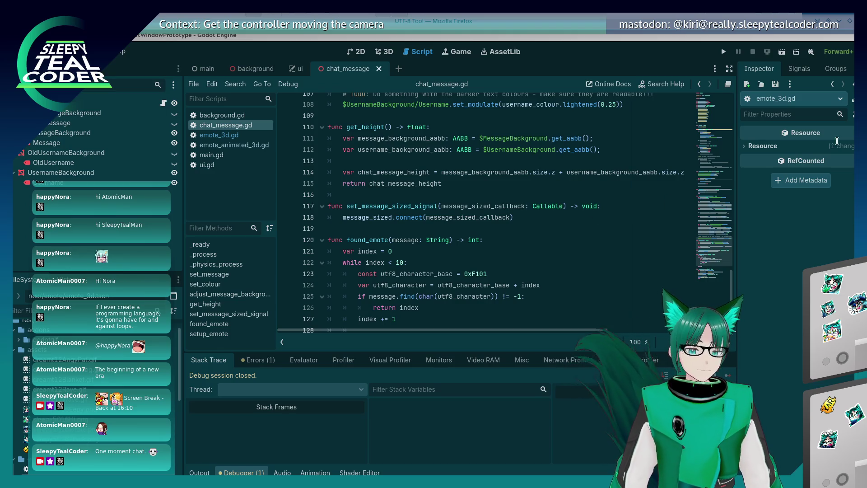
left_click(334, 229)
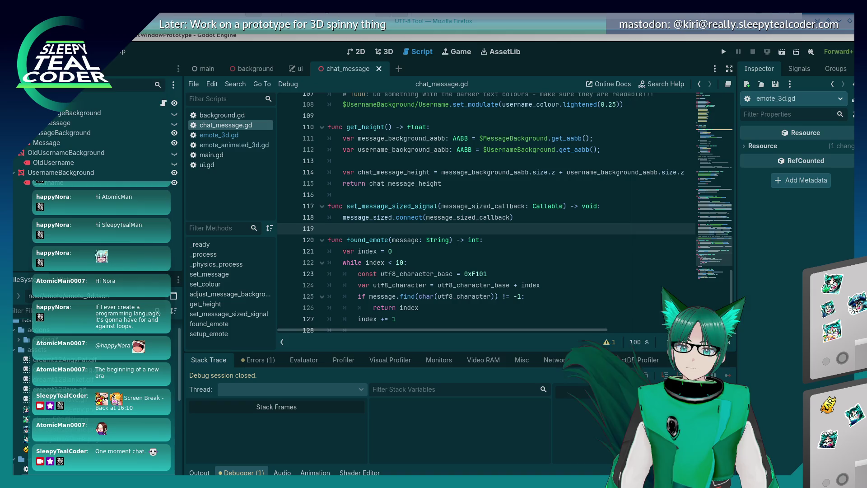
left_click(422, 183)
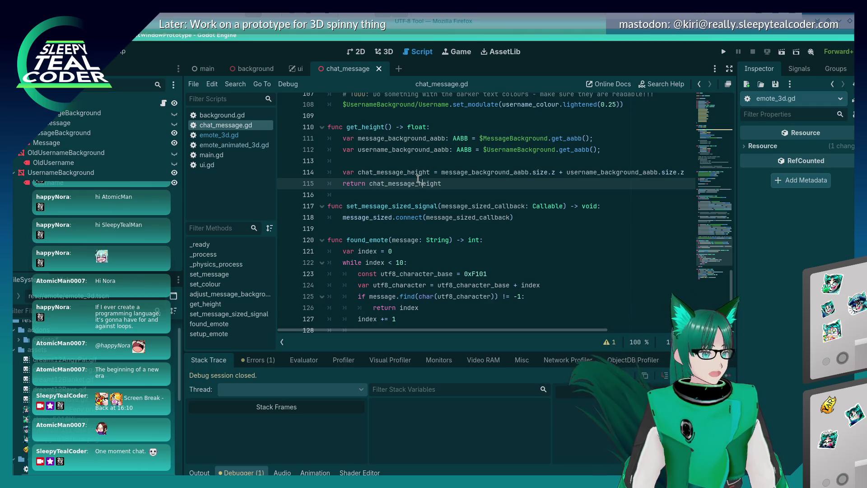
mouse_move(418, 179)
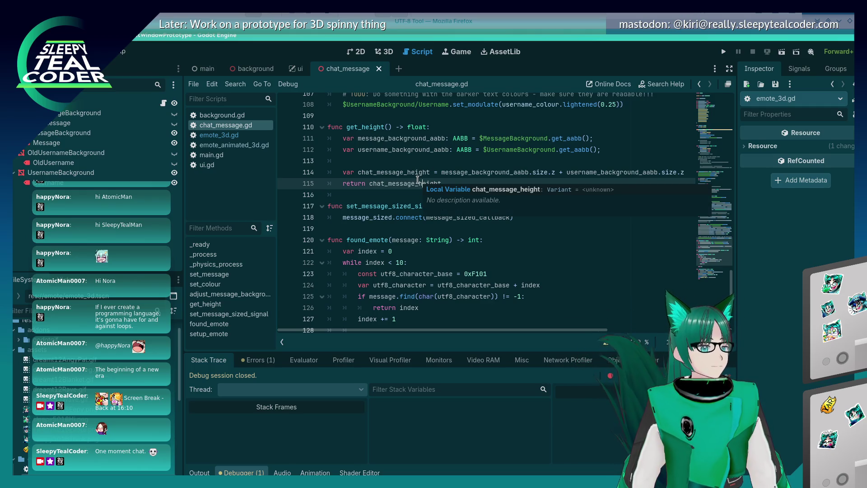
scroll(414, 194, "down", 4)
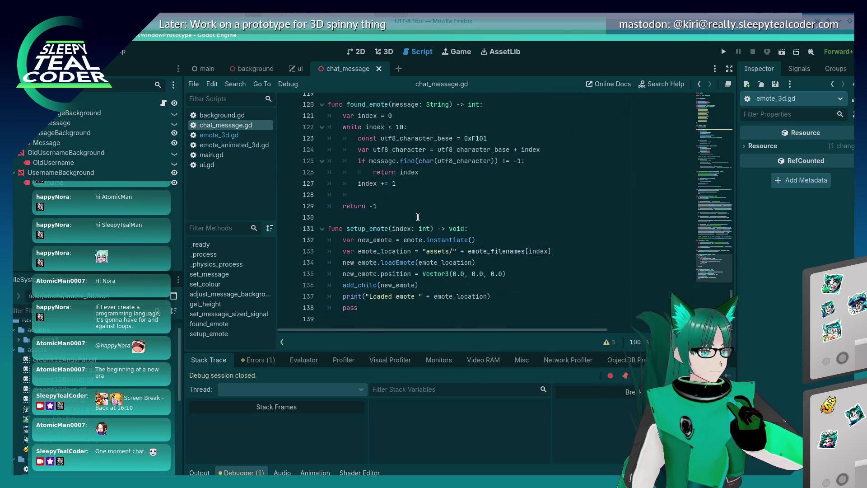
left_click(381, 274)
left_click(461, 287)
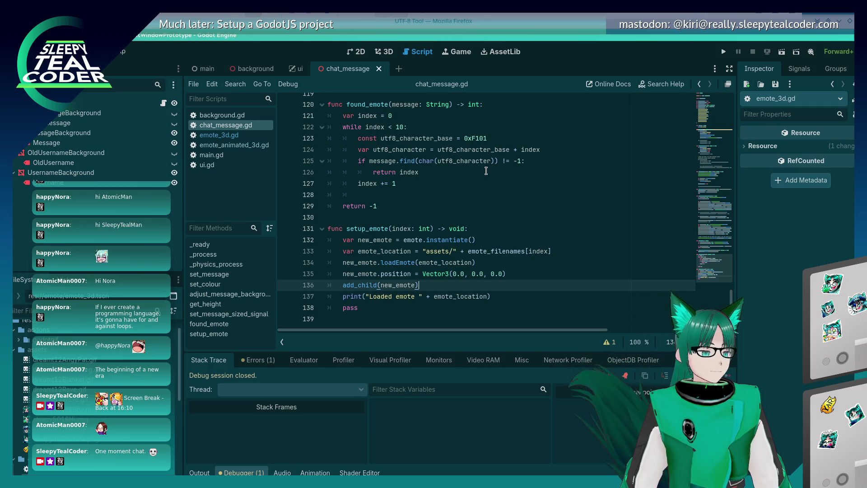
left_click(427, 272)
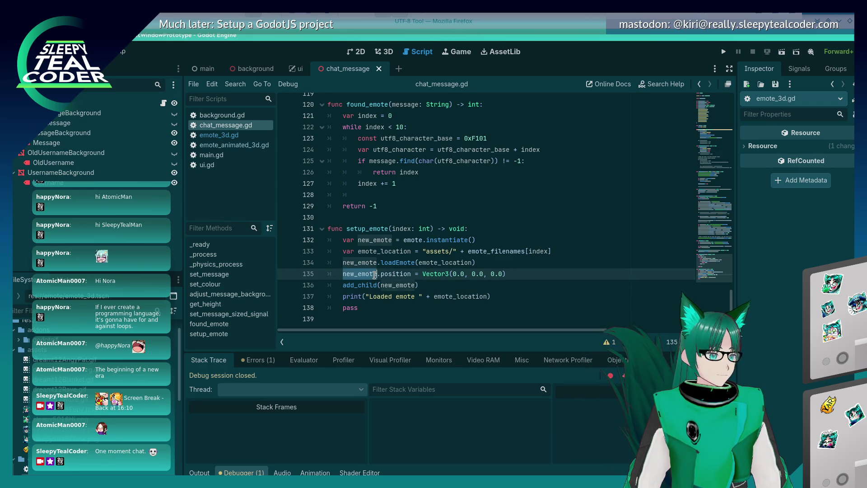
left_click(451, 285)
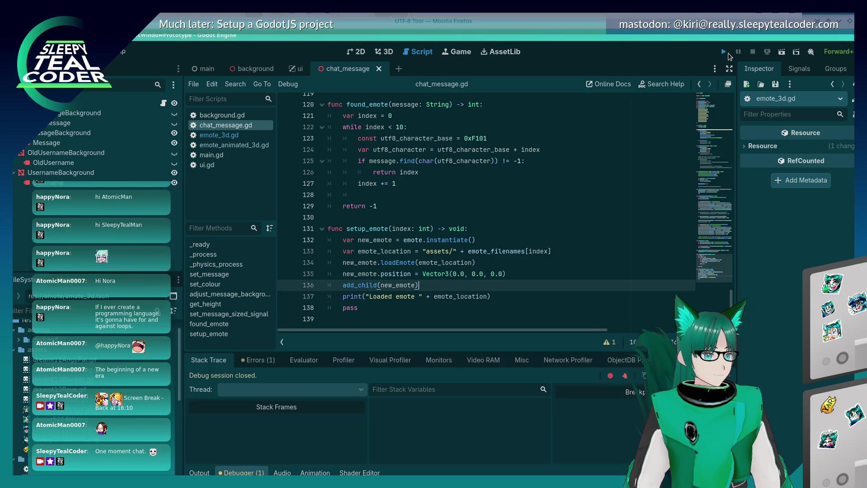
- Run the game and post test chat messages containing one and two emotes
left_click(724, 52)
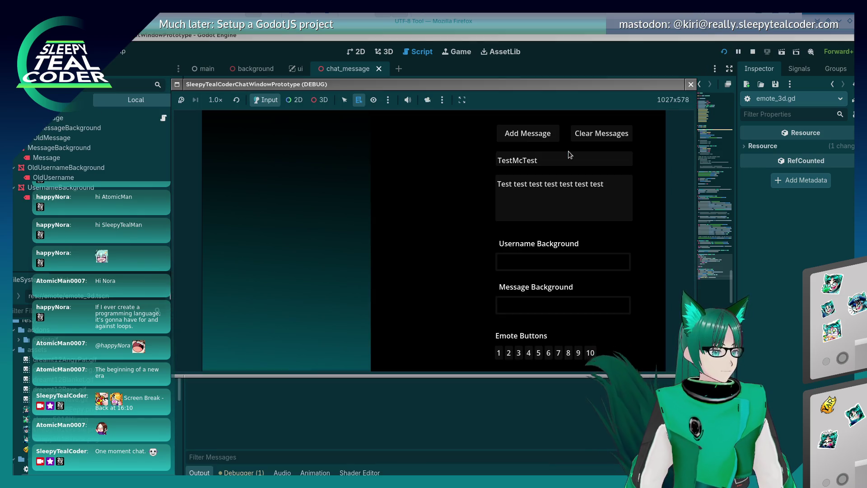
left_click(498, 352)
left_click(527, 134)
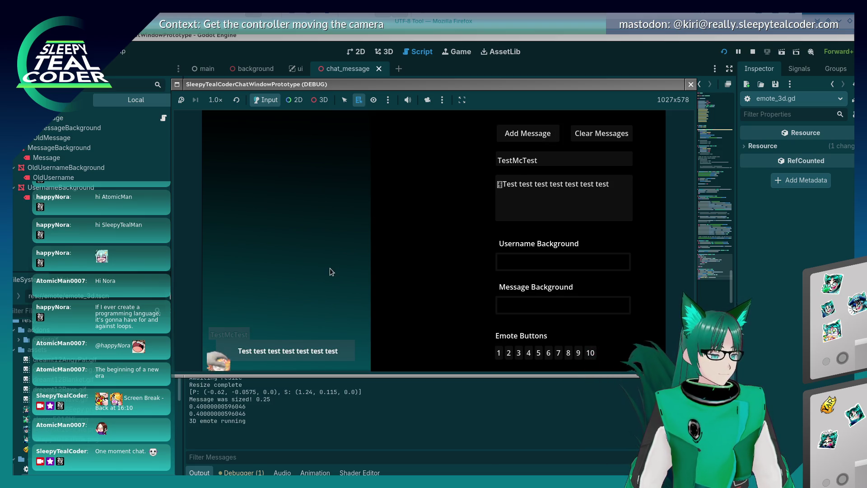
left_click(508, 352)
left_click(537, 139)
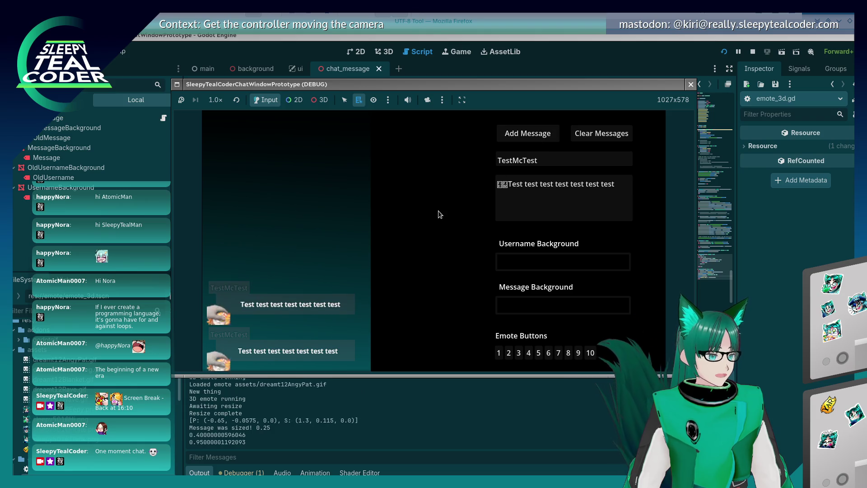
left_click(504, 184)
key("BackSpace")
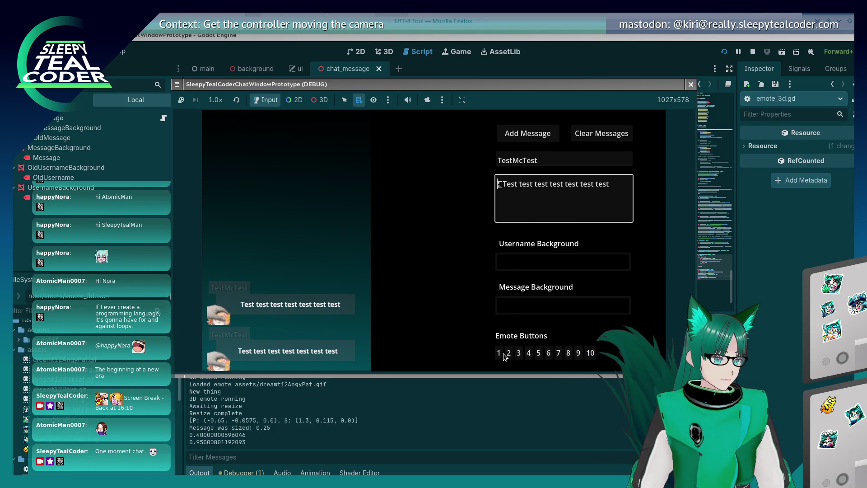
left_click(527, 135)
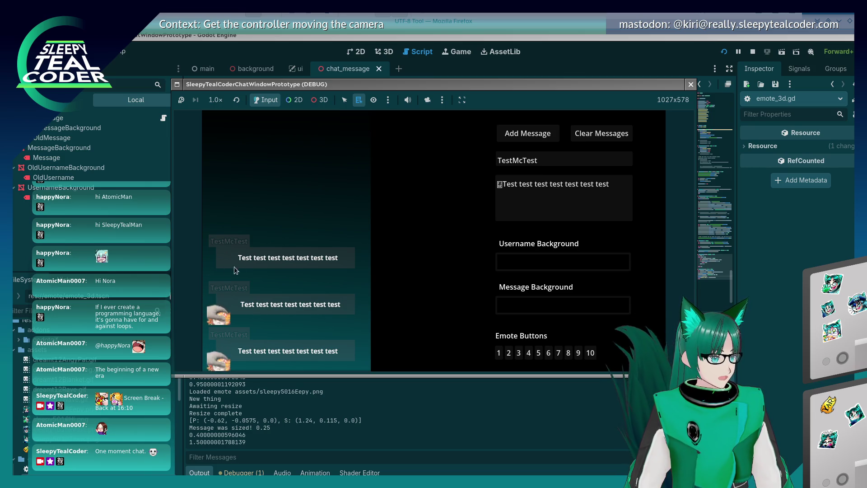
- Orbit a 3D camera-override view around the chat panel, then return to the script editor
left_click(427, 99)
left_click(321, 100)
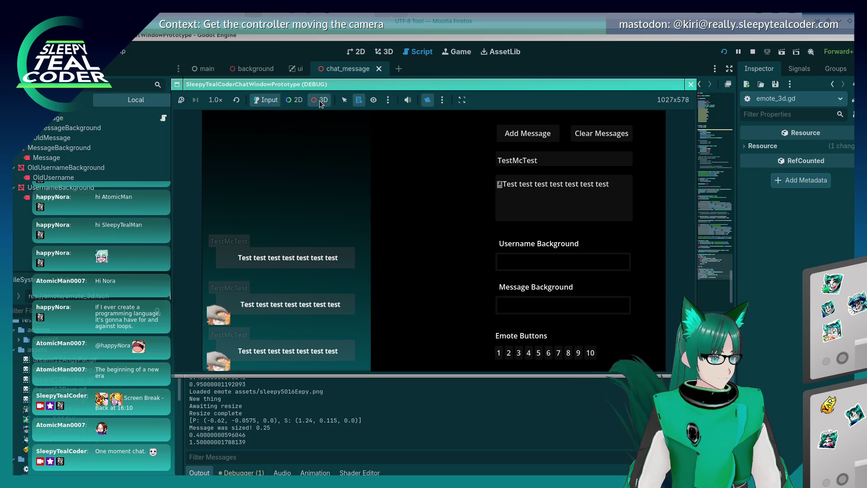
mouse_move(318, 218)
left_mouse_down()
mouse_move(466, 251)
mouse_move(442, 262)
mouse_move(334, 261)
left_mouse_up()
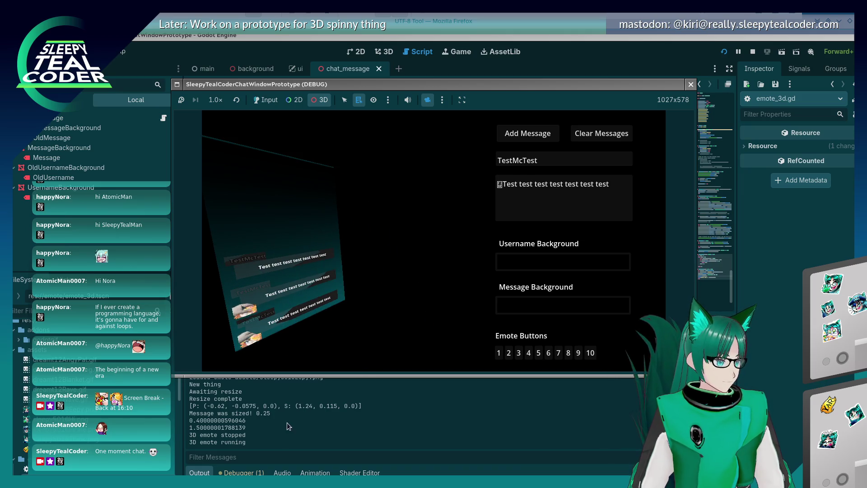
left_click(286, 423)
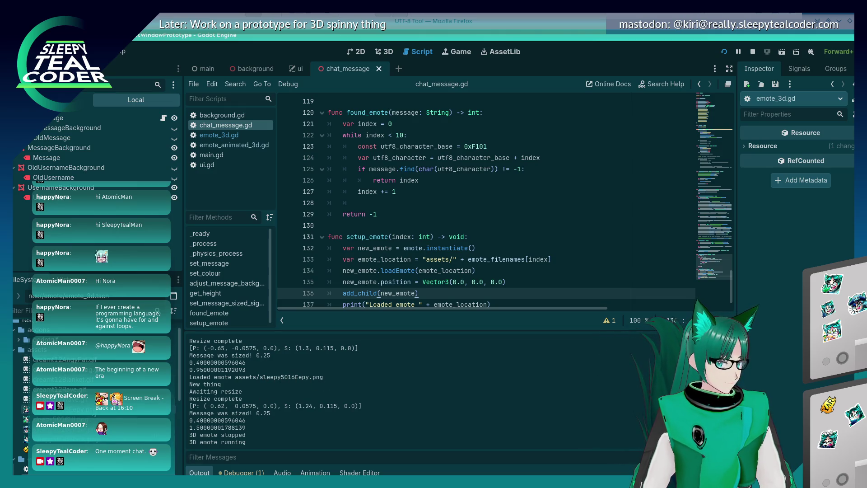
- Inspect the sleepy5016Eepy.png emote's resource details, then stop the running game
left_click(68, 409)
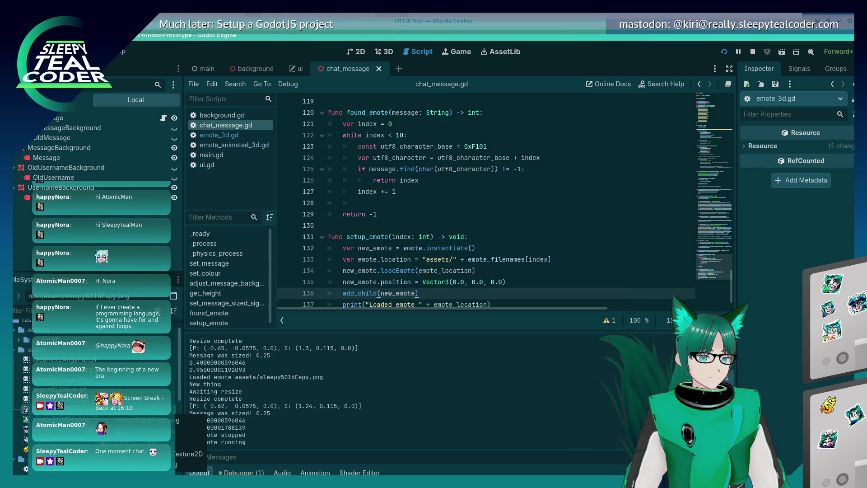
left_click(744, 147)
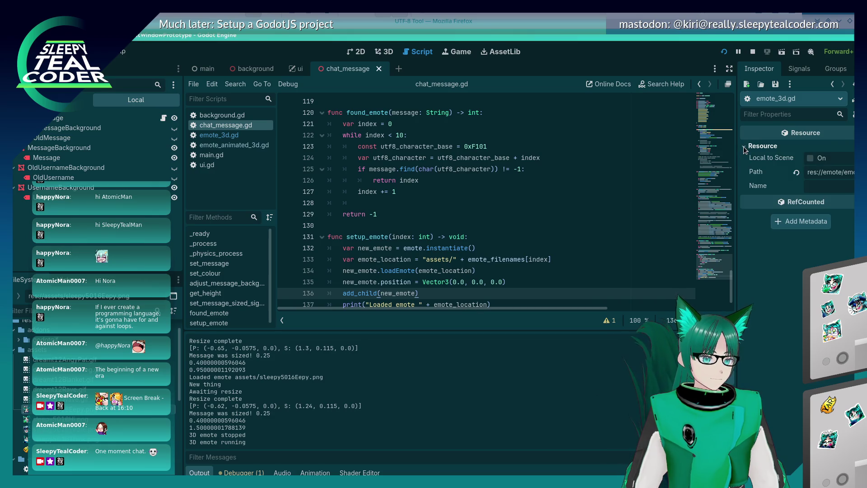
left_click(745, 147)
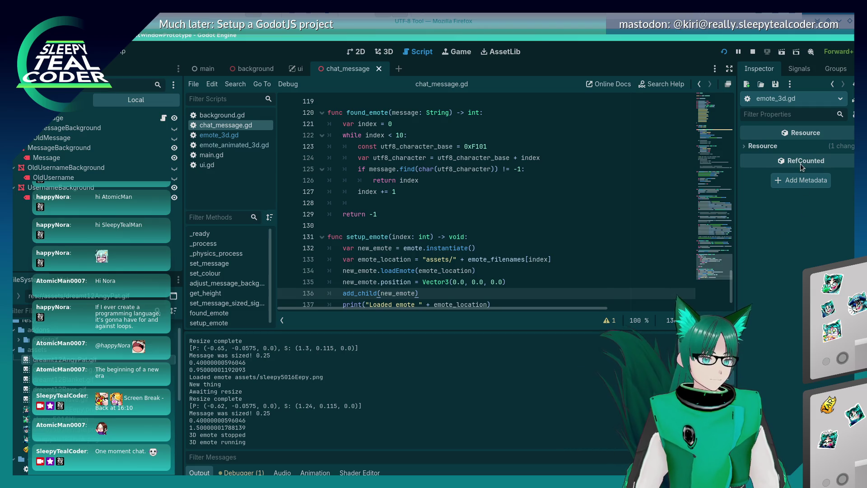
left_click(752, 52)
scroll(425, 270, "down", 1)
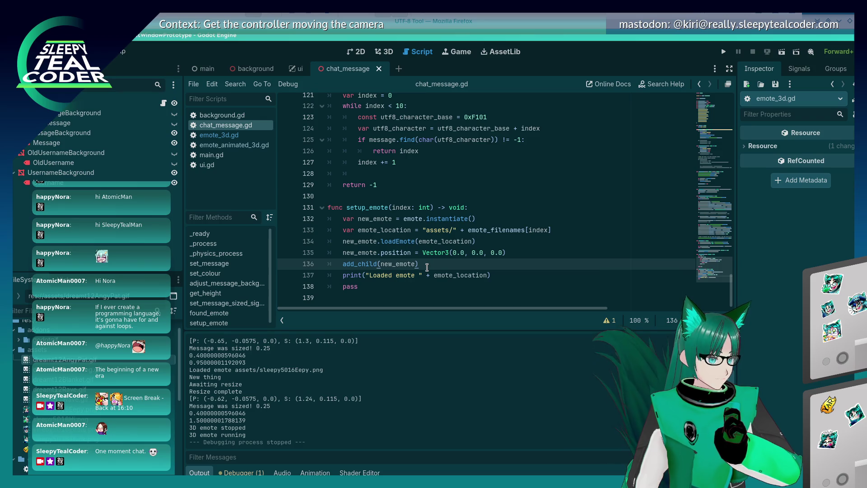
- Comment out line 135's new_emote.position with '#', save chat_message.gd, and rerun the game
left_click(343, 252)
type("//")
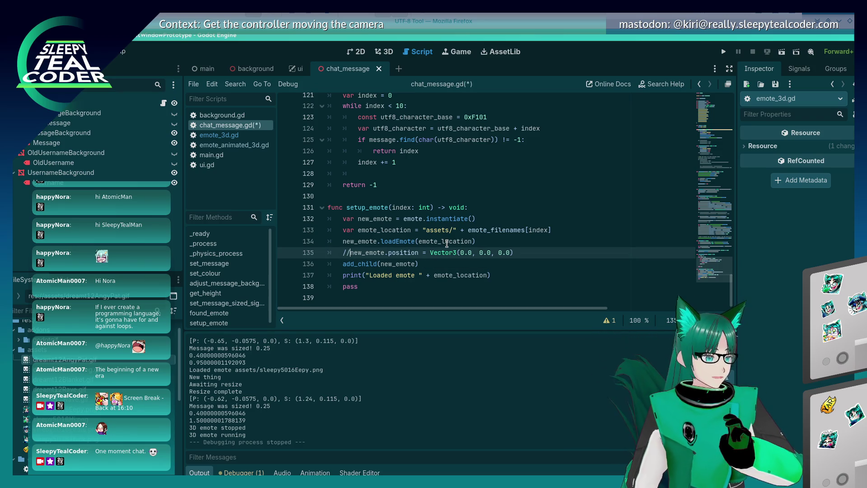
key("BackSpace")
key("BackSpace")
type("#")
key("ctrl+s")
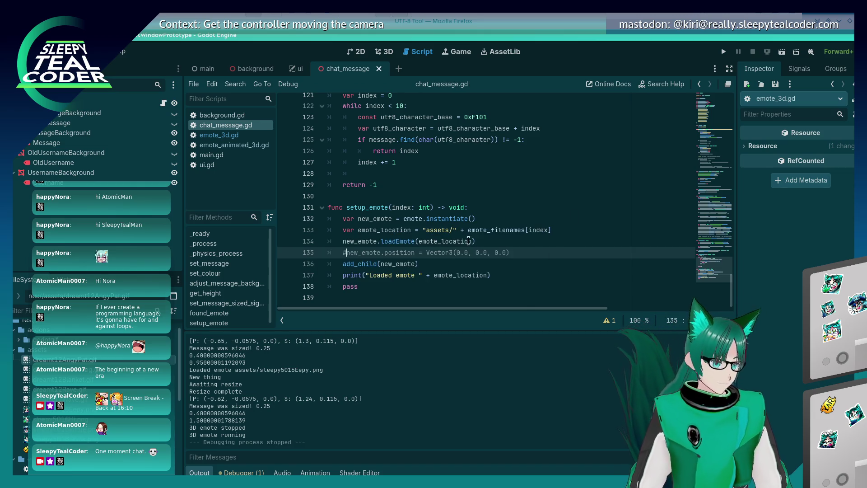
left_click(723, 51)
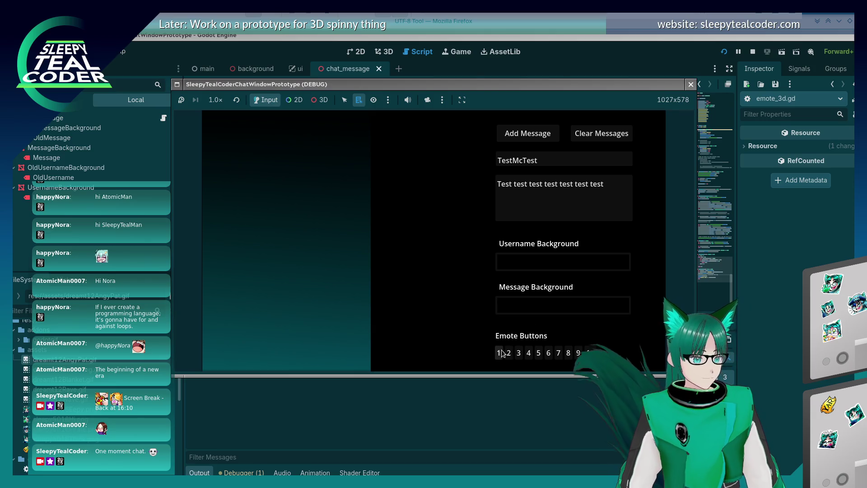
- Post a one-emote and a two-emote-minus-one test message, then go back to the emote setup code
left_click(499, 352)
left_click(520, 133)
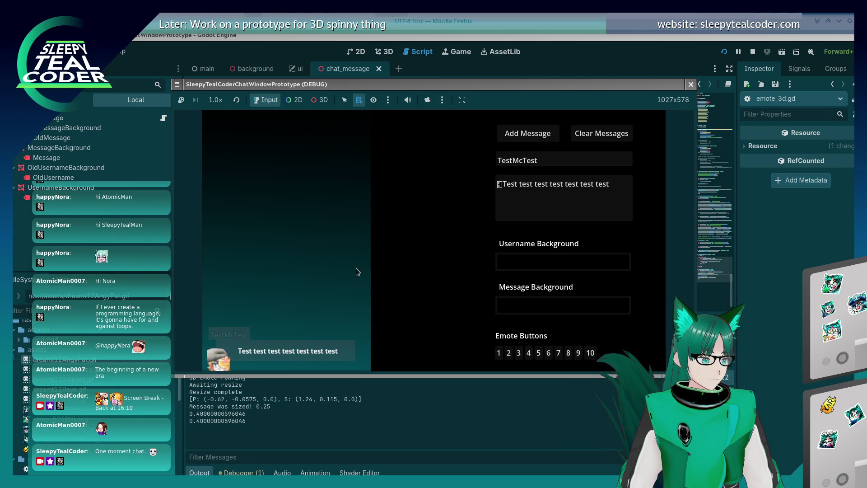
left_click(507, 353)
left_click(501, 191)
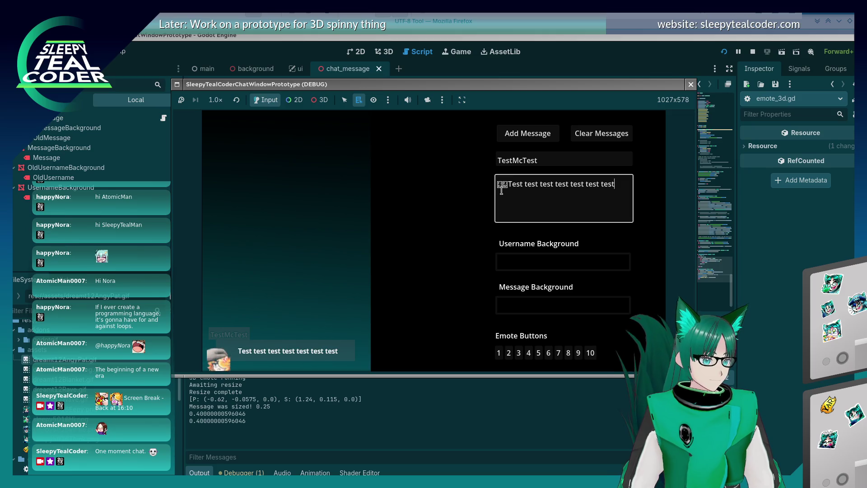
key("BackSpace")
left_click(524, 134)
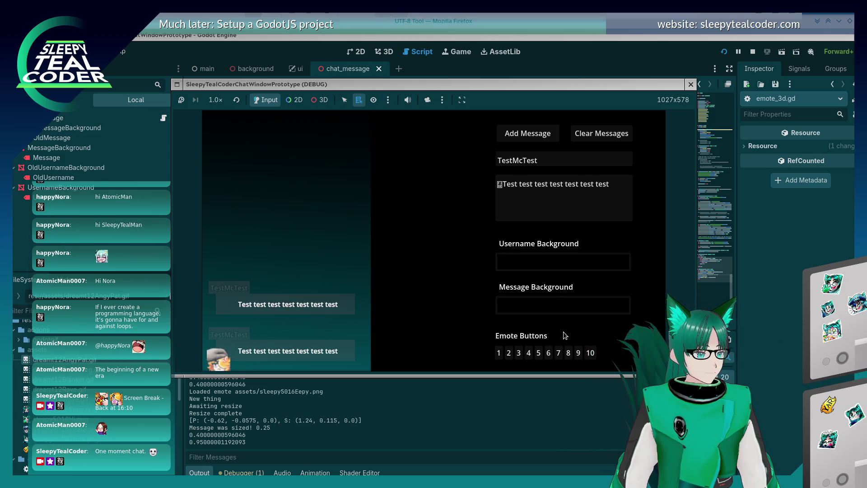
left_click(462, 241)
left_click(446, 252)
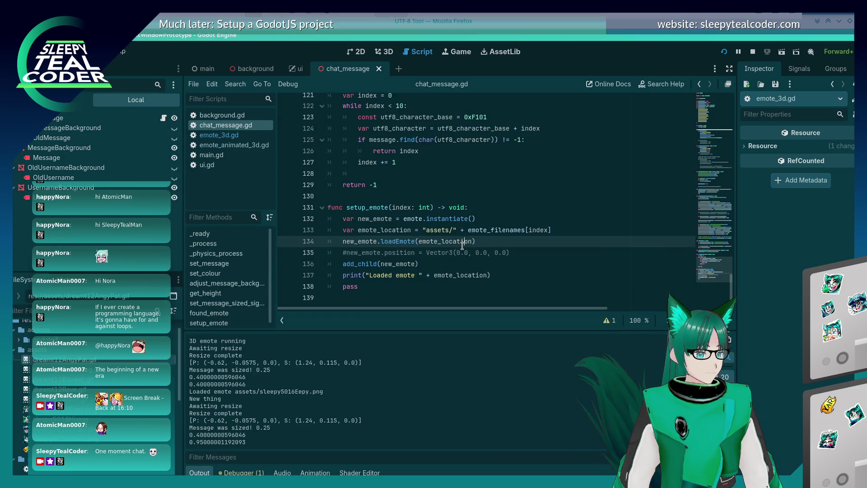
- Move to the loadEmote line, then open emote_static_3d.tscn from the FileSystem emote folder
key("ctrl+k")
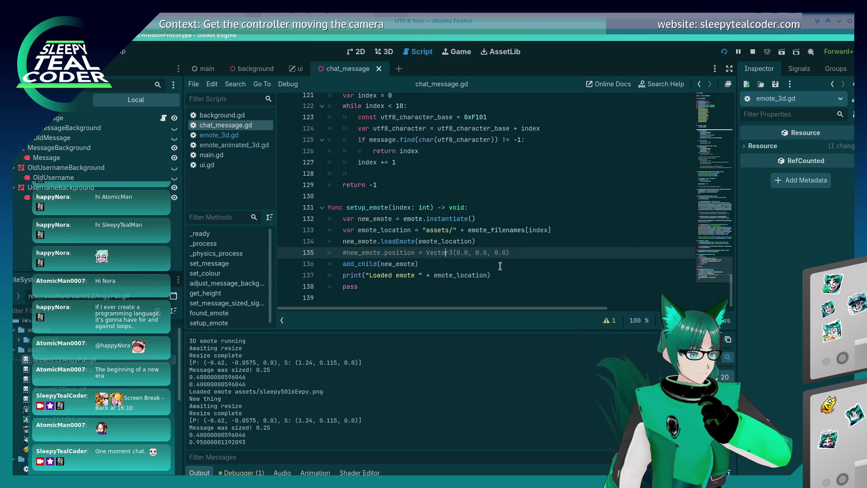
left_click(396, 242)
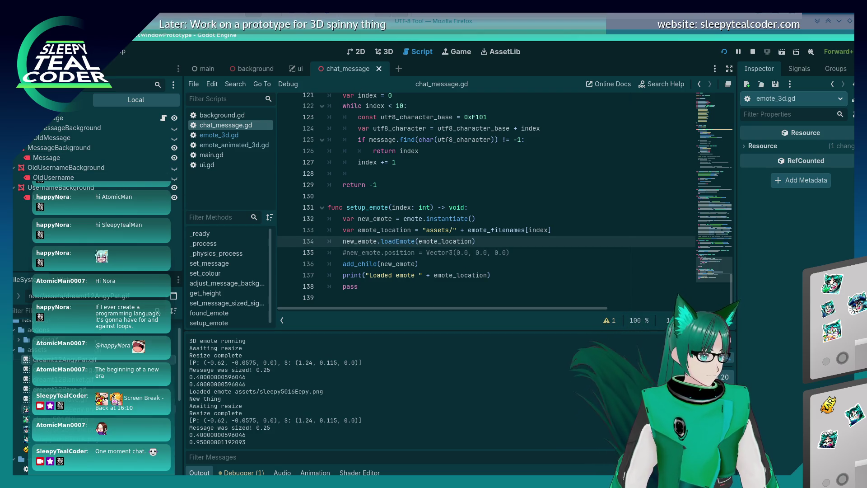
scroll(90, 384, "down", 5)
double_click(68, 422)
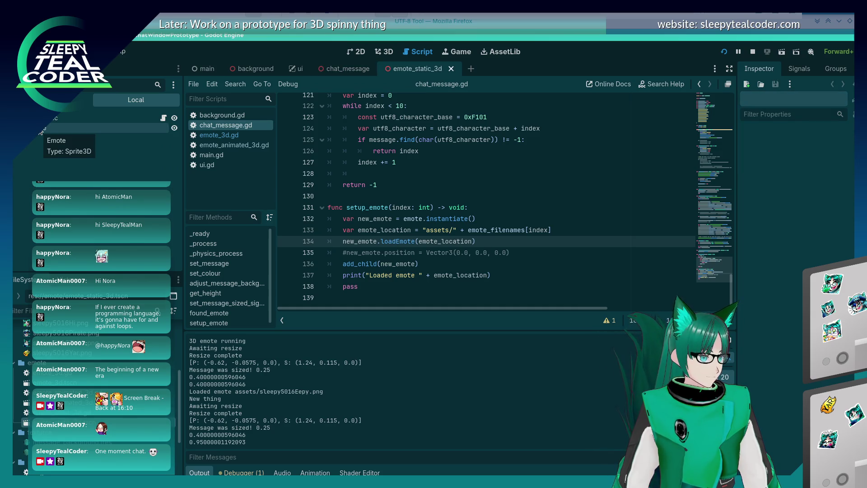
- Inspect the static Emote Sprite3D, then the animated Emote and its VisibleOnScreenEnabler3D nodes
left_click(42, 130)
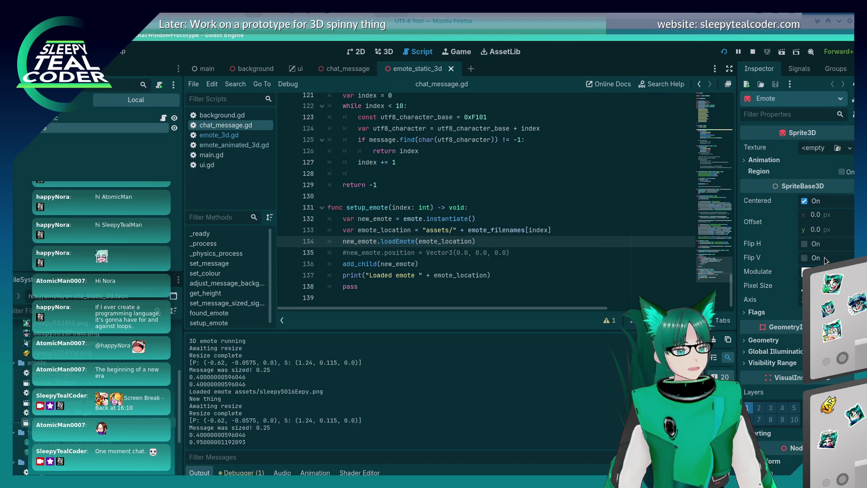
left_click(25, 402)
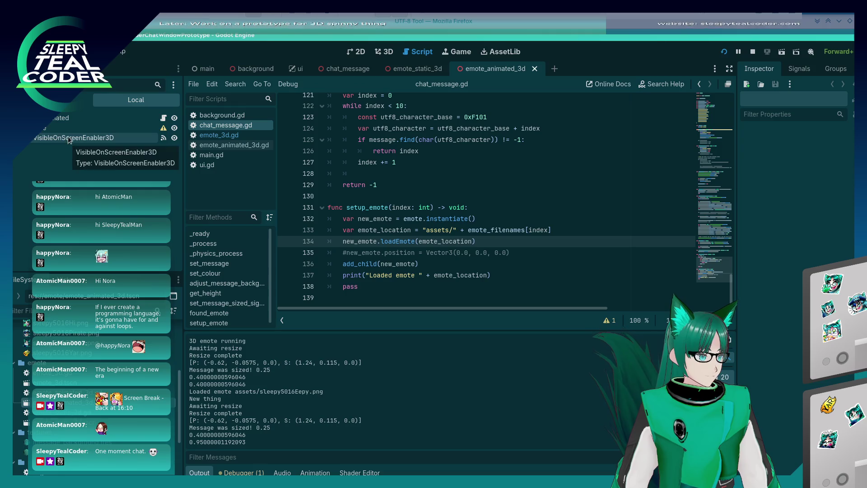
left_click(66, 127)
left_click(63, 142)
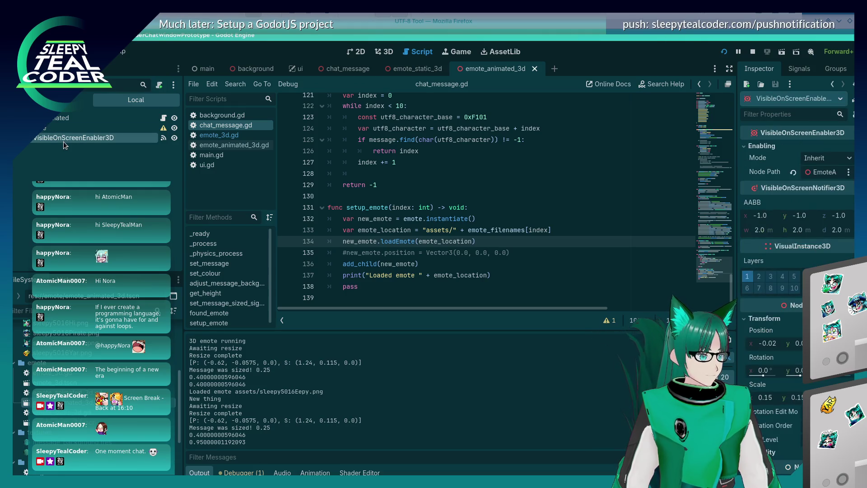
left_click(66, 126)
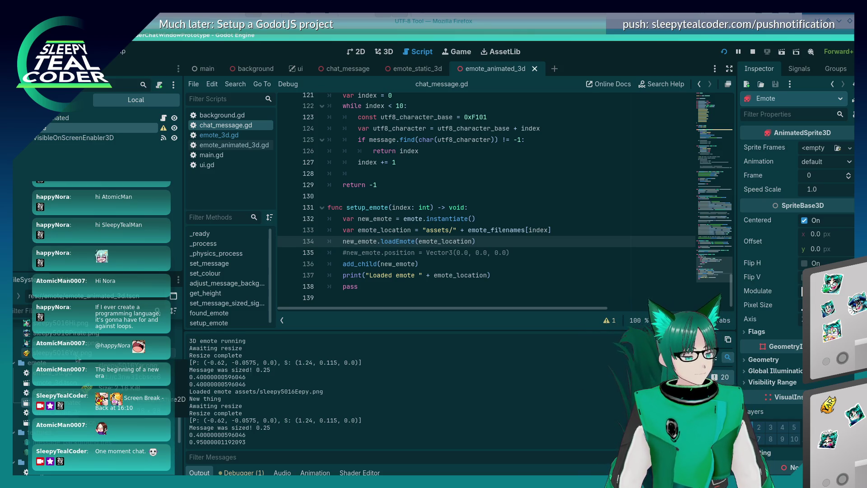
- Review emote_static_3d.gd and emote_animated_3d.gd, mark the texture-loading line, and run the game
double_click(54, 412)
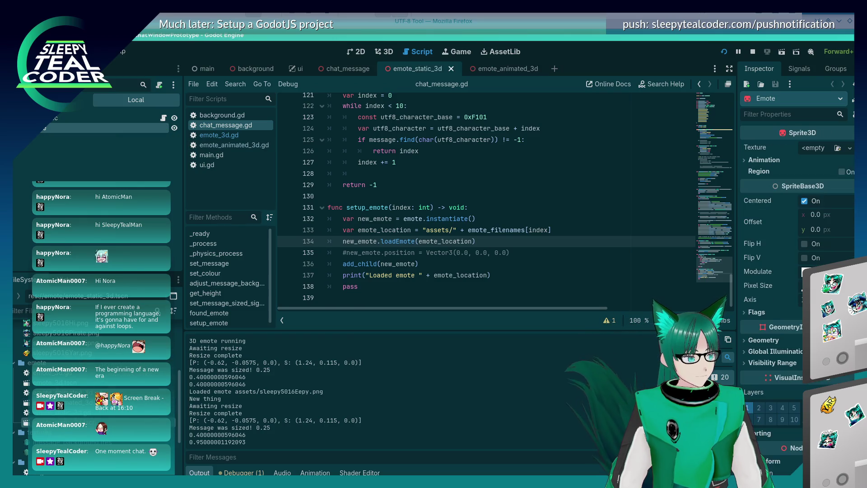
double_click(25, 413)
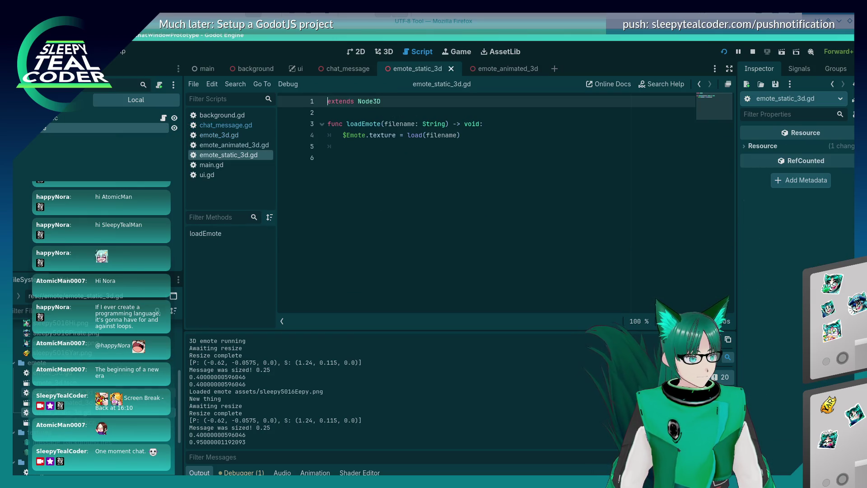
double_click(27, 393)
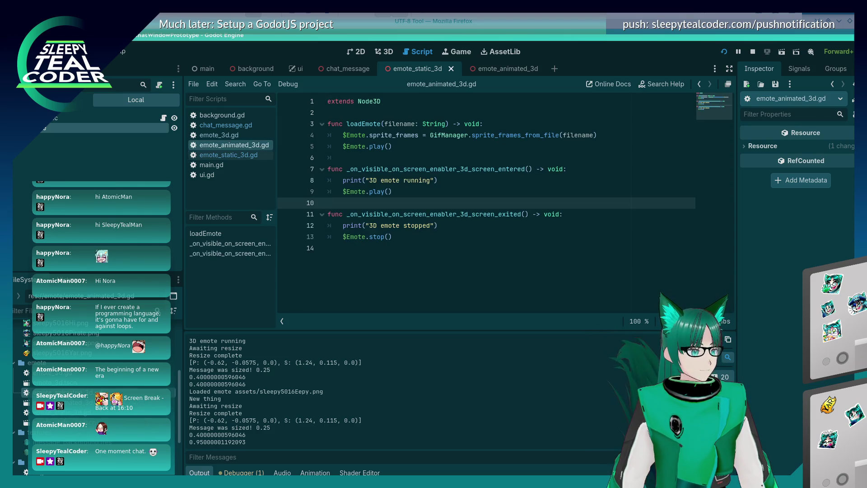
double_click(25, 413)
left_click(430, 135)
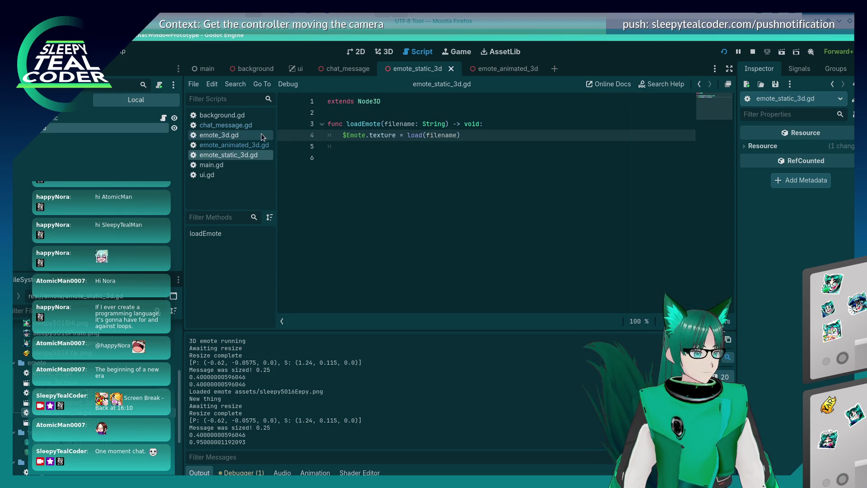
left_click(724, 51)
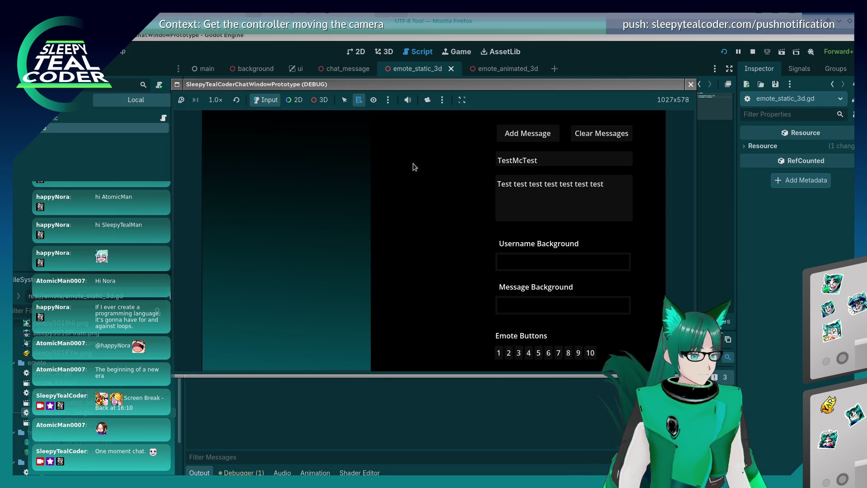
- Post emote test messages until the emote_static_3d.gd breakpoint pauses the game
left_click(499, 352)
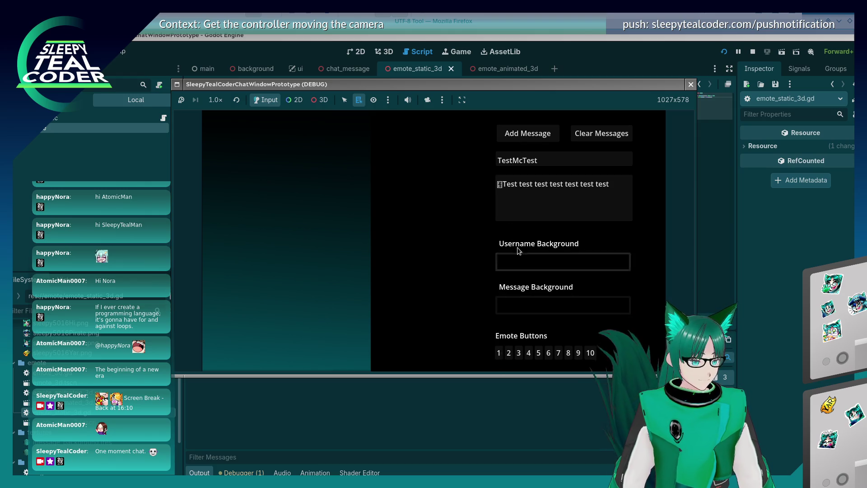
left_click(507, 133)
left_click(509, 352)
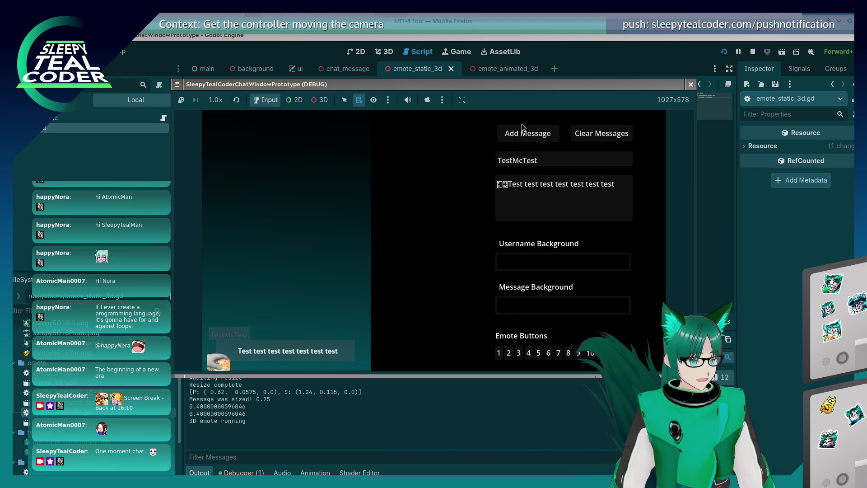
left_click(507, 189)
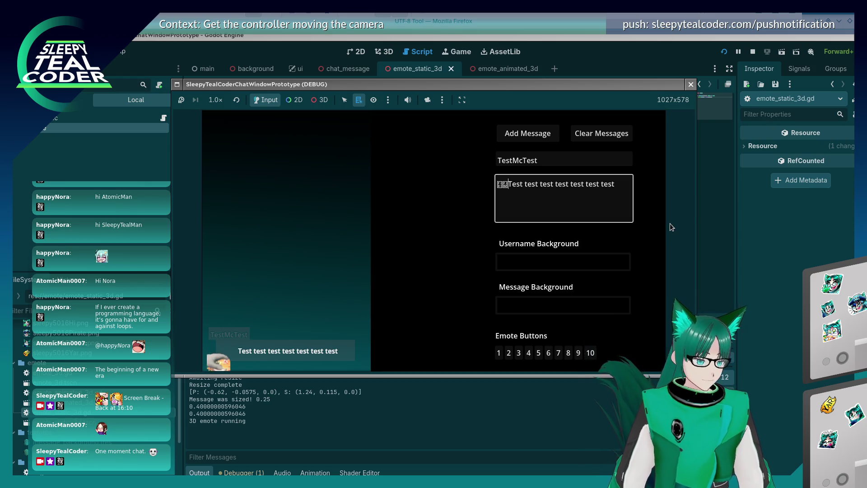
left_click(503, 132)
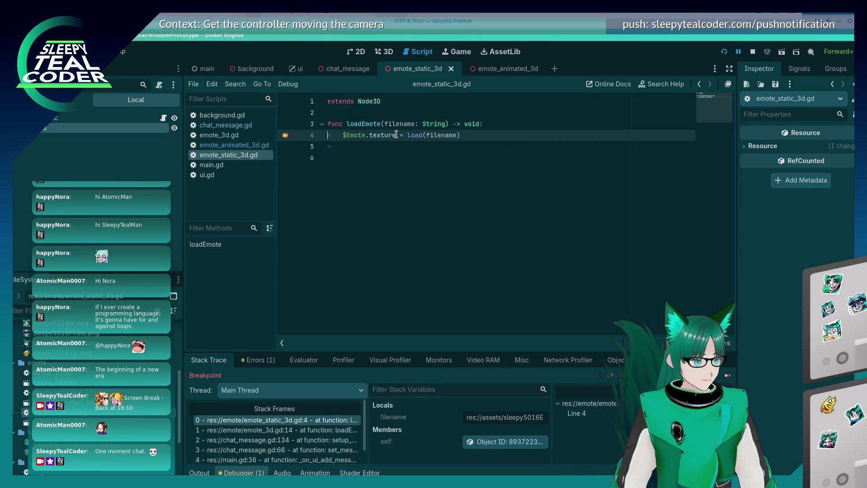
- Check the loaded filename and sleepy5016Eepy.png texture, then resume execution with F12
mouse_move(447, 132)
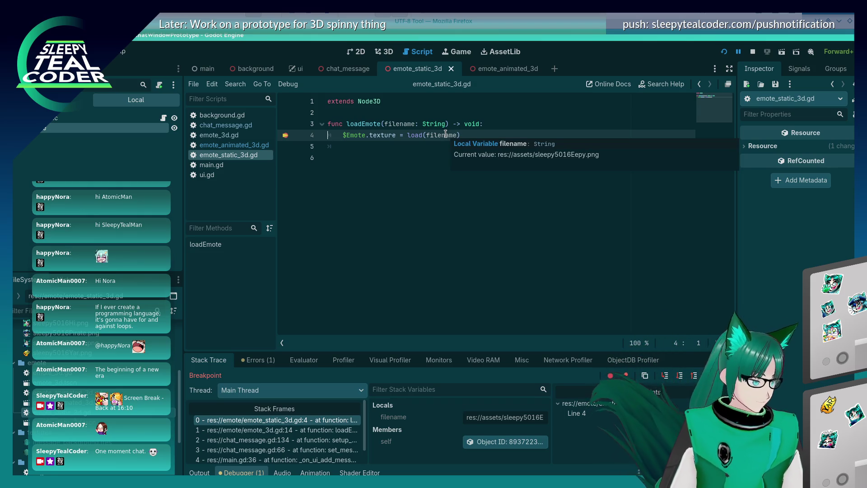
scroll(90, 343, "up", 2)
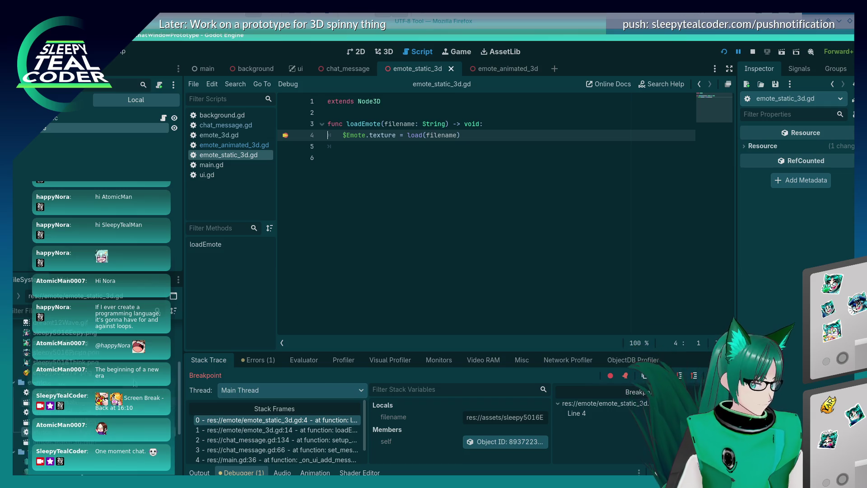
left_click(65, 351)
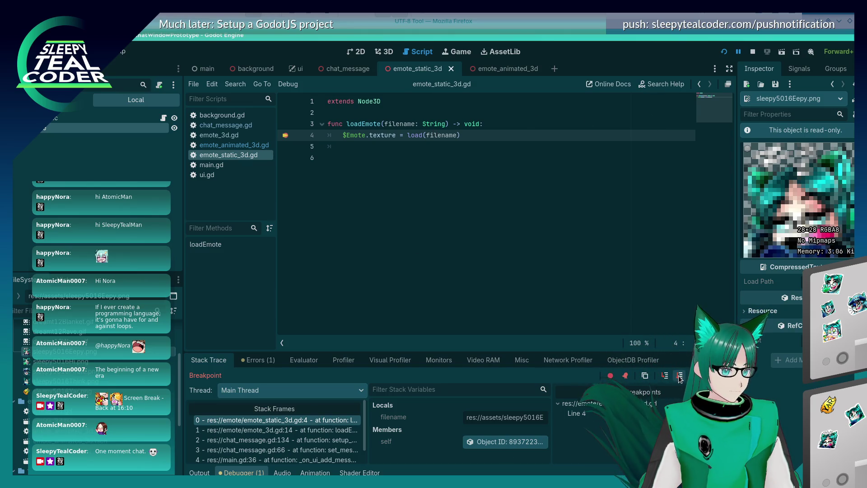
key("F12")
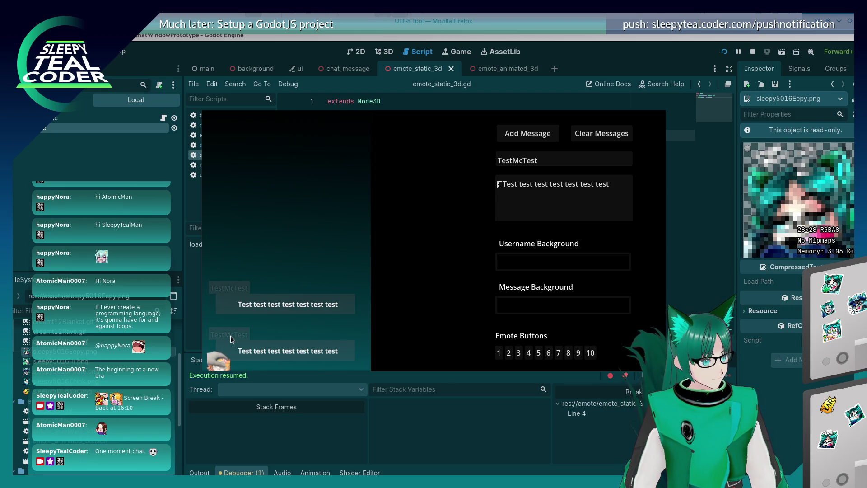
- In the game window, switch to 3D mode with camera override, then close the game
key("alt+Tab")
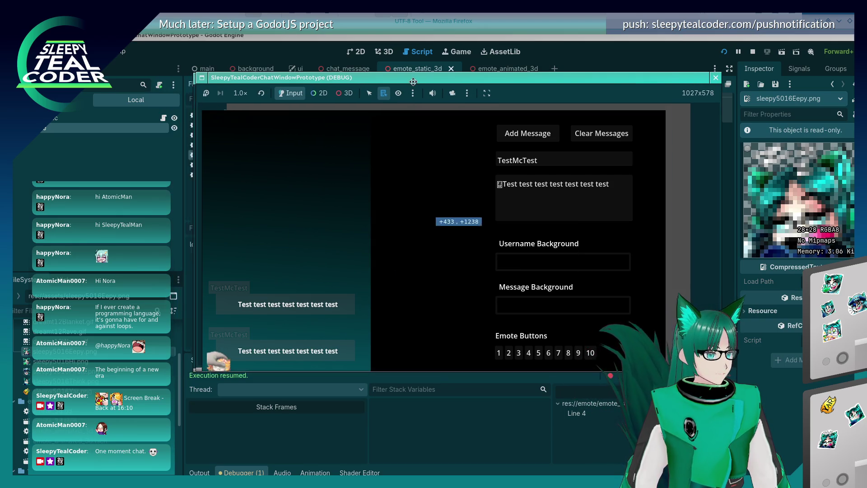
left_click(329, 93)
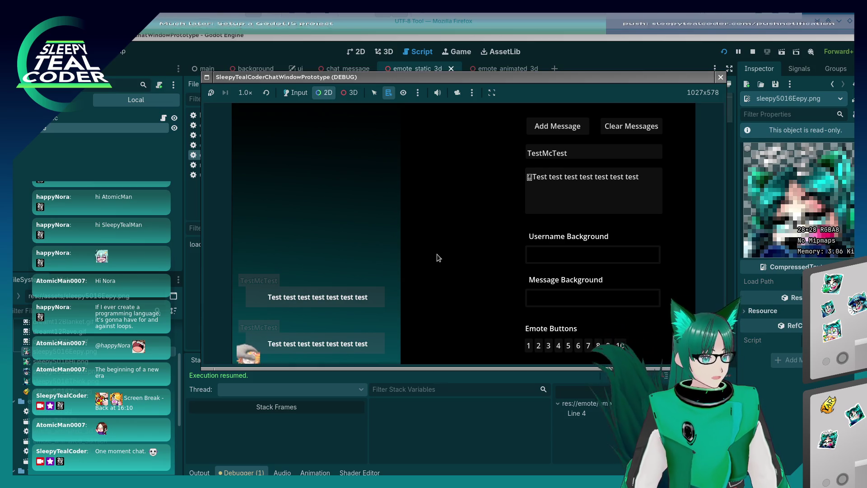
left_click(349, 93)
left_click(457, 92)
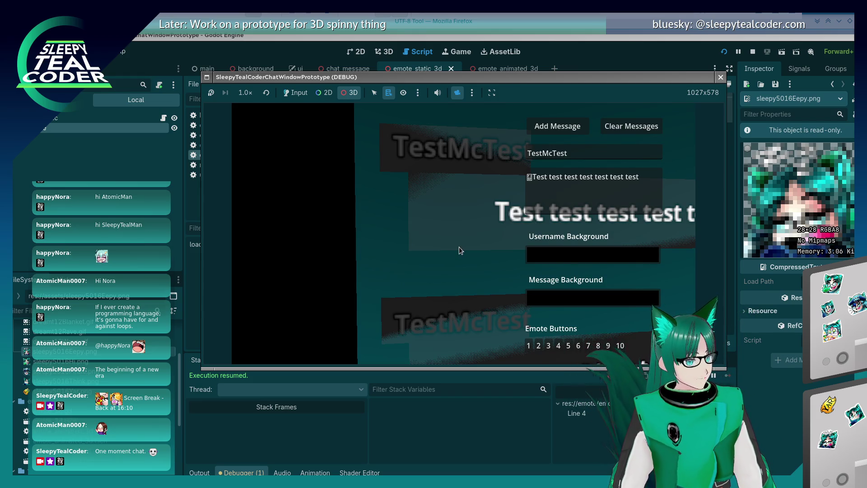
left_click(721, 76)
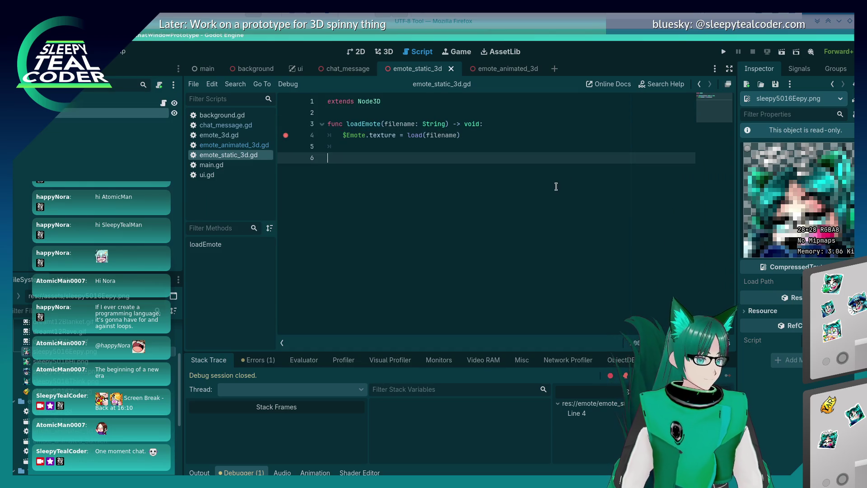
- Browse $Emote. autocomplete suggestions such as no_depth_test, remove the line, and save emote_static_3d.gd
mouse_move(384, 135)
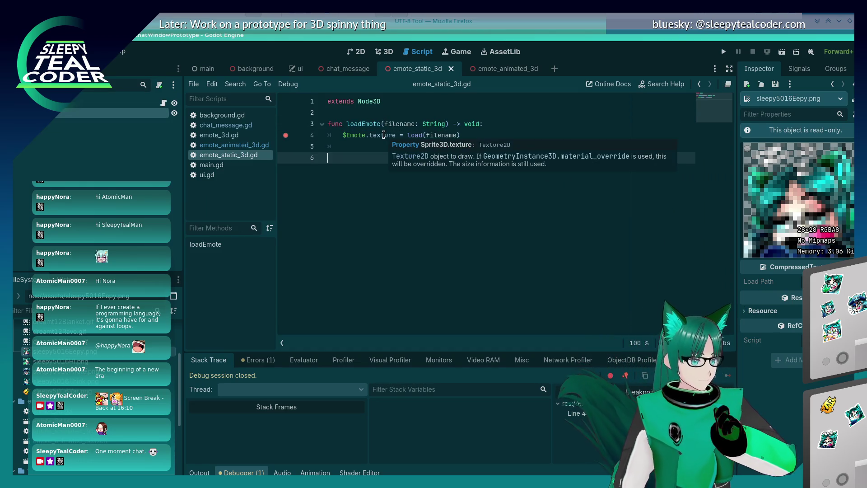
left_click(509, 135)
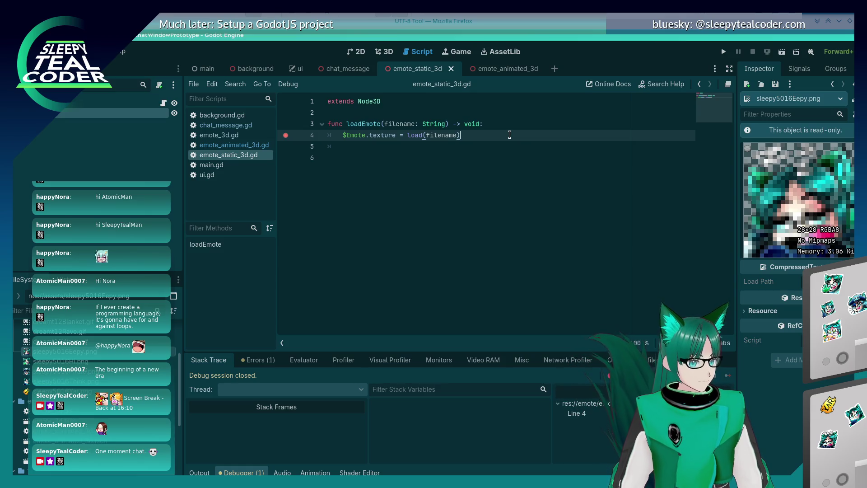
key("Return")
type("mote.")
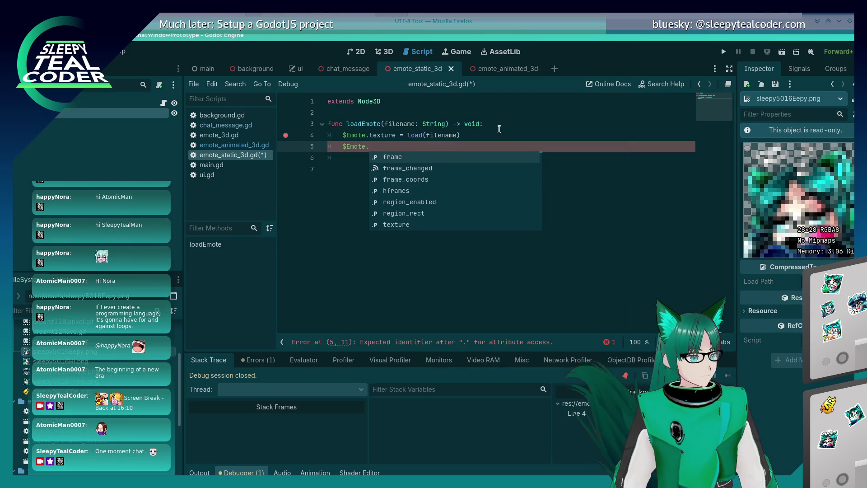
key("Down")
key("Down")
key("Down")
key("Down")
key("Down")
key("Down")
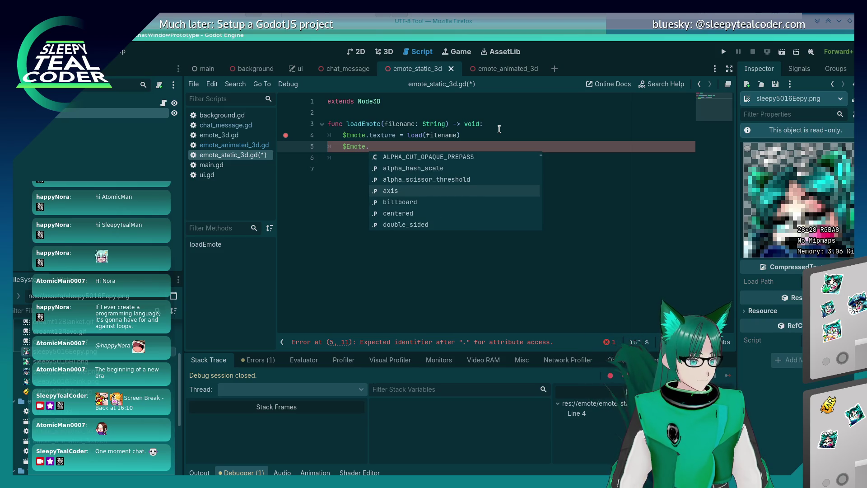
key("Down")
key("Down")
key("Down")
key("Down")
key("Down")
key("Down")
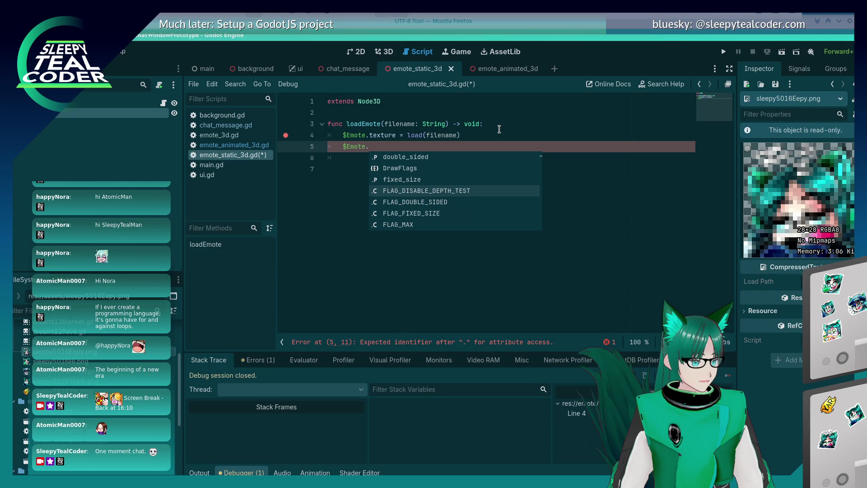
key("Up")
key("Up")
key("Up")
key("Up")
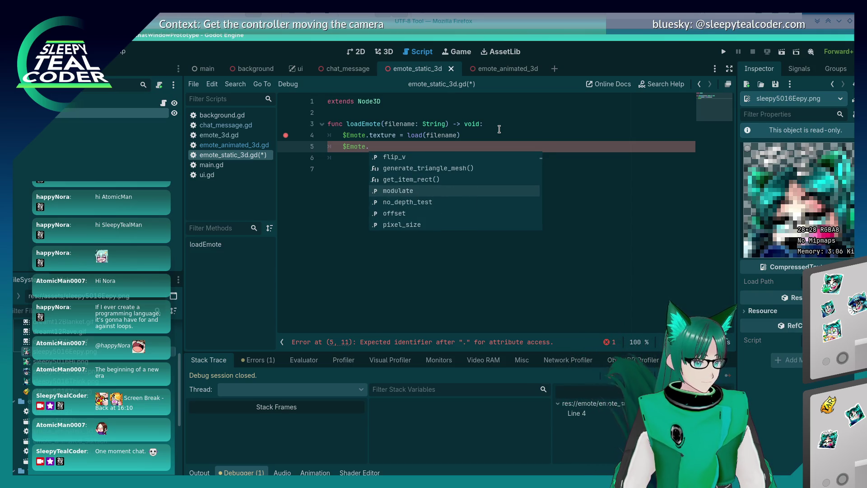
key("BackSpace")
key("BackSpace")
key("BackSpace")
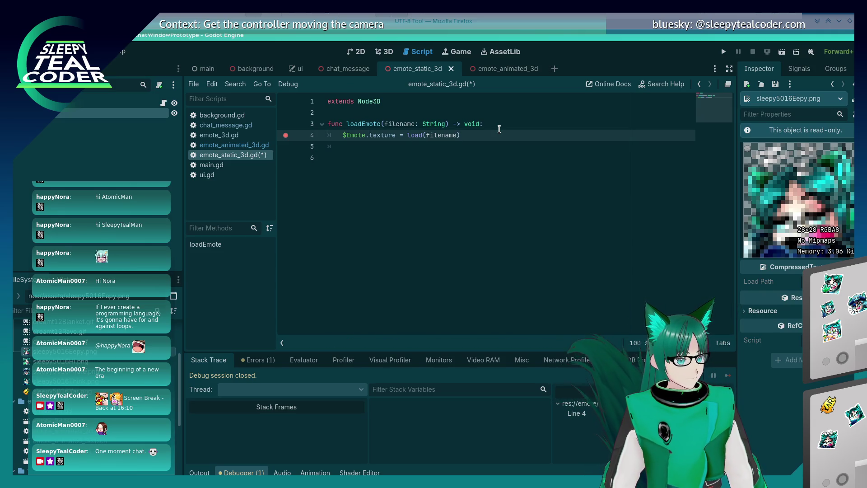
left_click(499, 129)
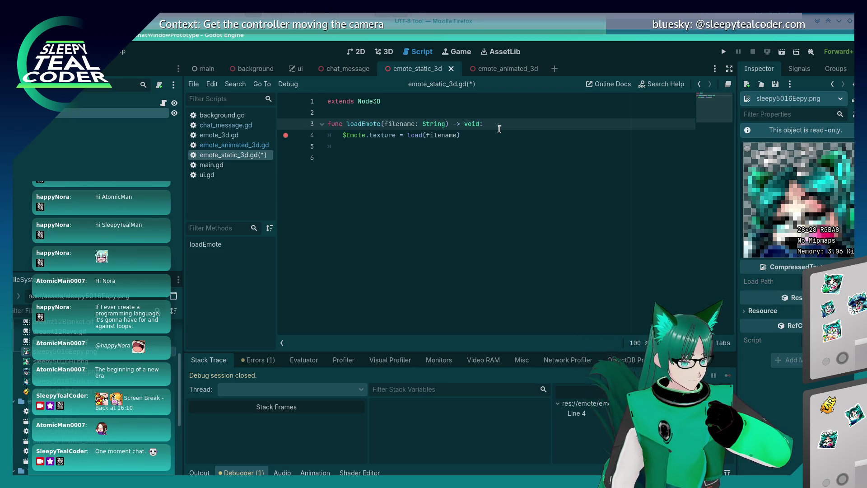
key("ctrl+s")
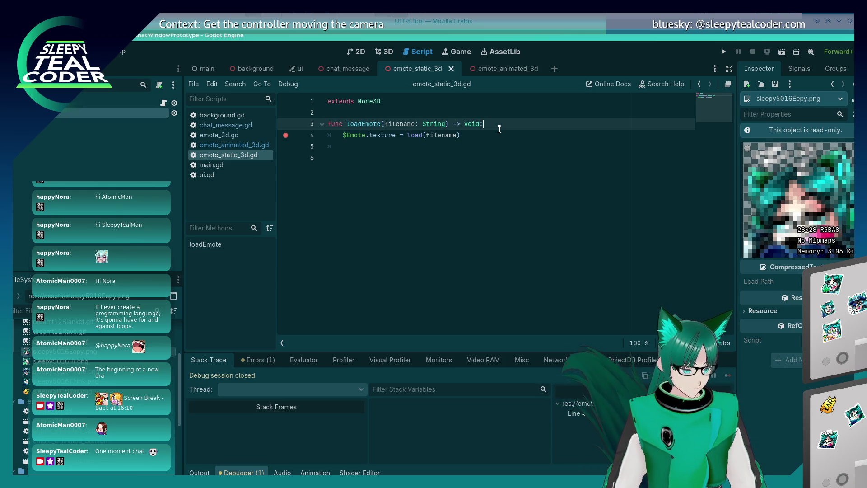
- Open the SleepyTealCoderResearch project from the Project Manager
key("alt+Tab")
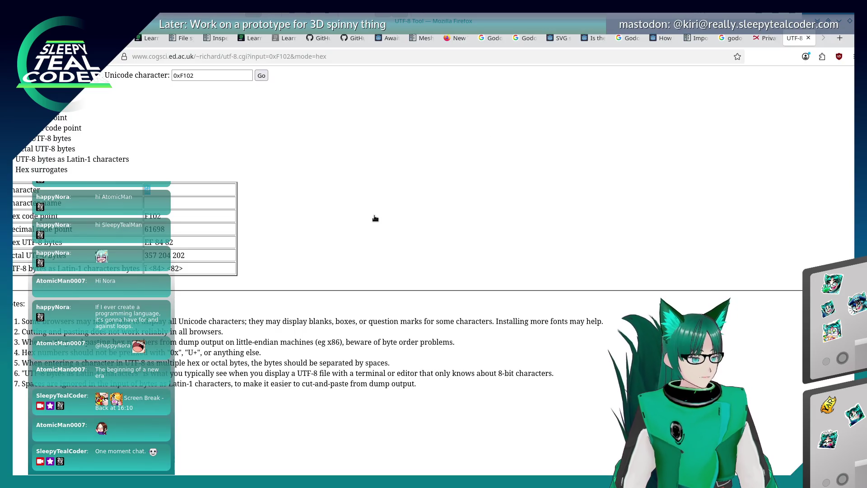
key("alt+Tab")
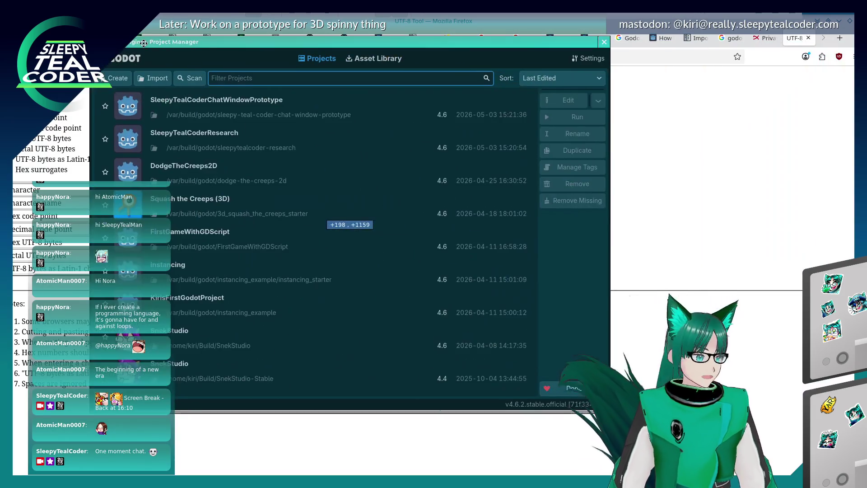
double_click(210, 140)
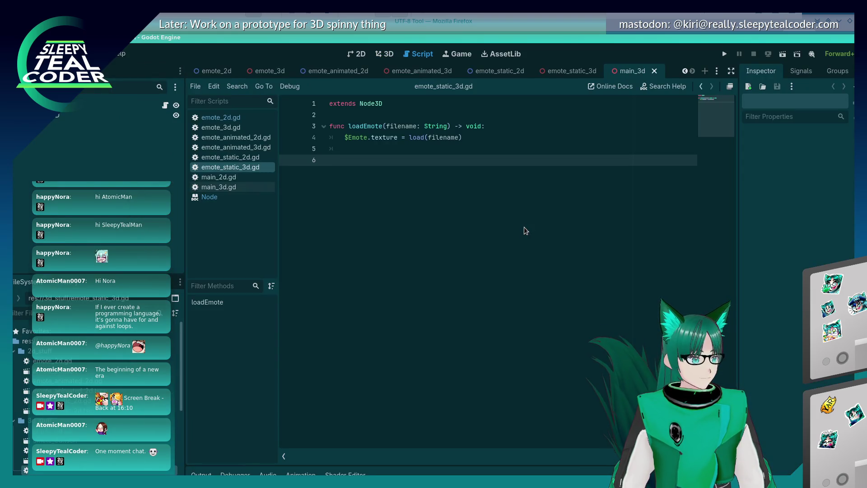
- Compare the emote_static_2d.gd and emote_static_3d.gd scripts, then expand main_3d.gd's resource details
left_click(250, 158)
left_click(248, 168)
left_click(25, 450)
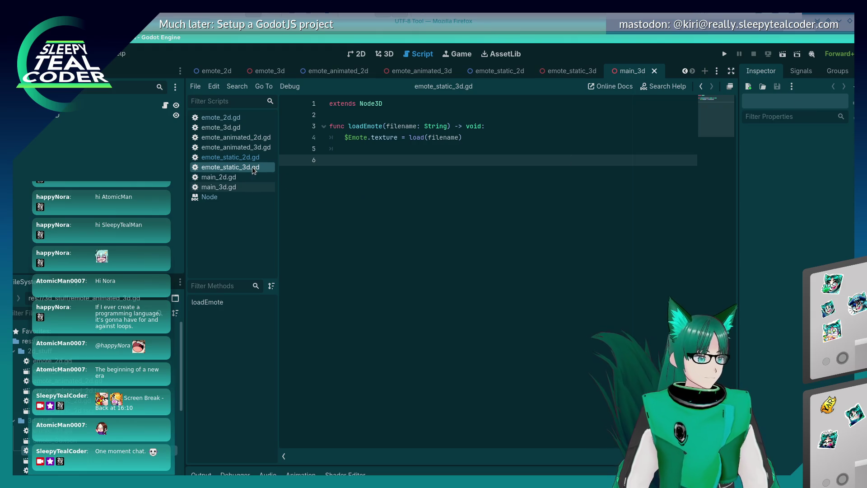
left_click(458, 54)
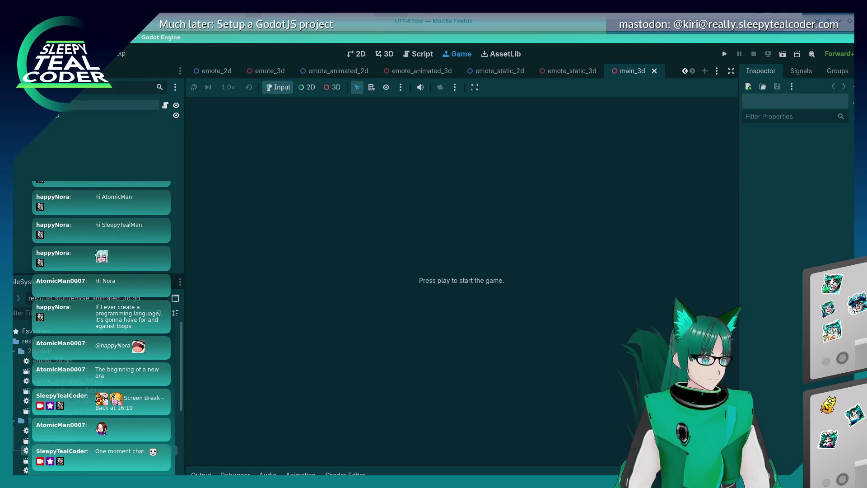
left_click(790, 102)
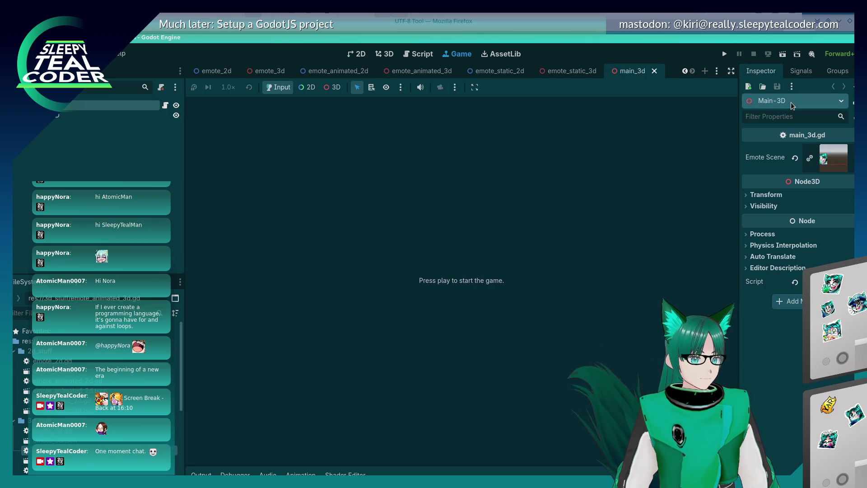
left_click(772, 118)
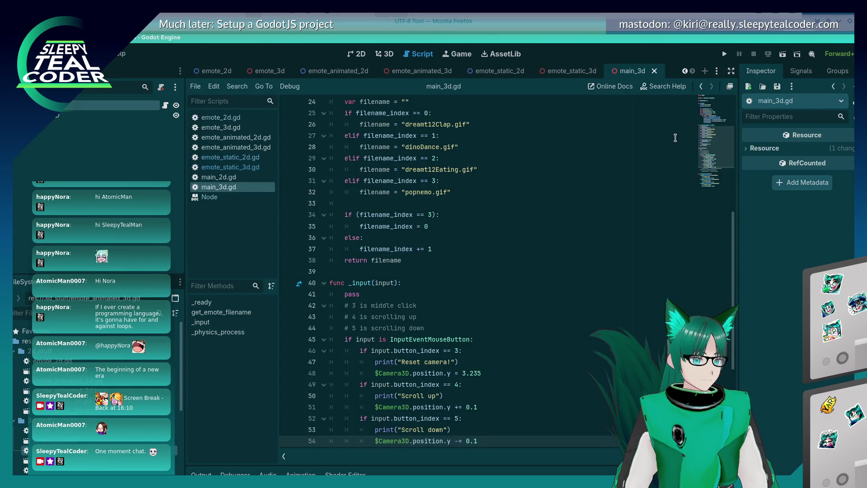
left_click(744, 147)
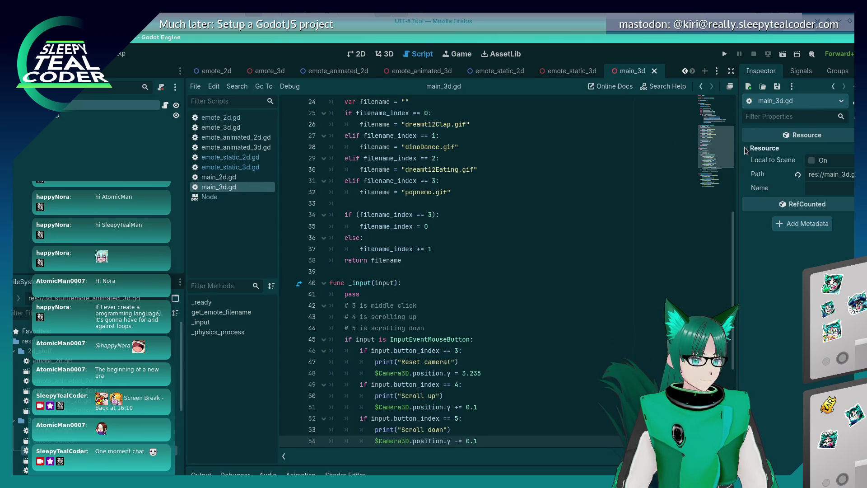
- Open the emote_animated_3d scene and expand its emote_animated_3d.gd script resource
left_click(249, 167)
left_click(247, 157)
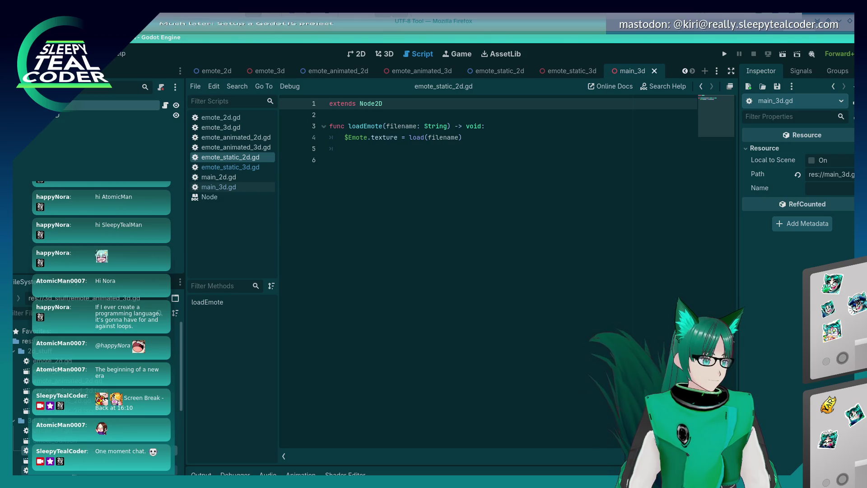
double_click(45, 461)
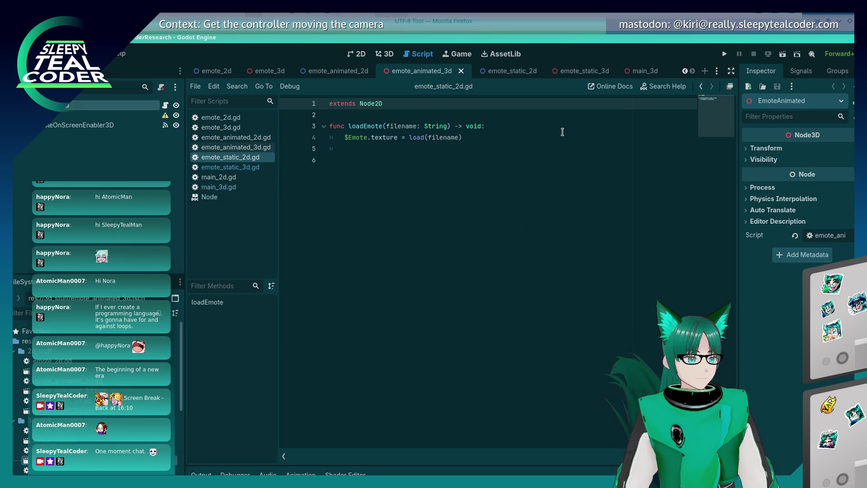
left_click(765, 107)
left_click(766, 116)
left_click(751, 149)
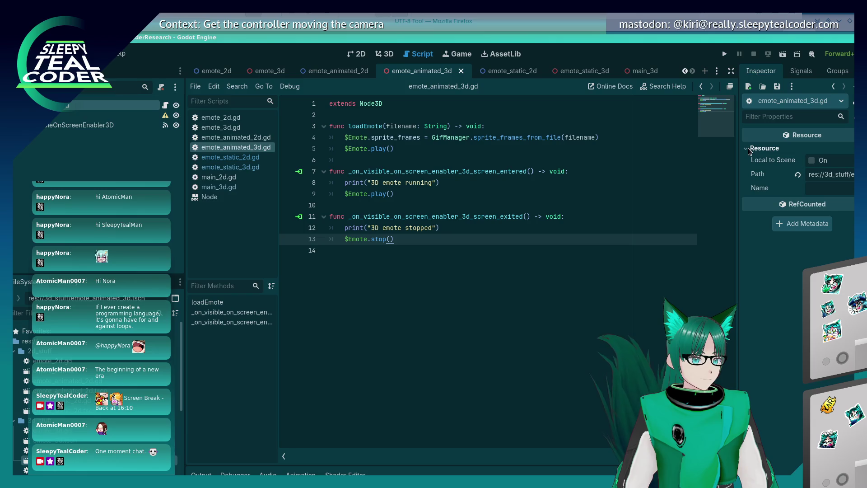
left_click(206, 168)
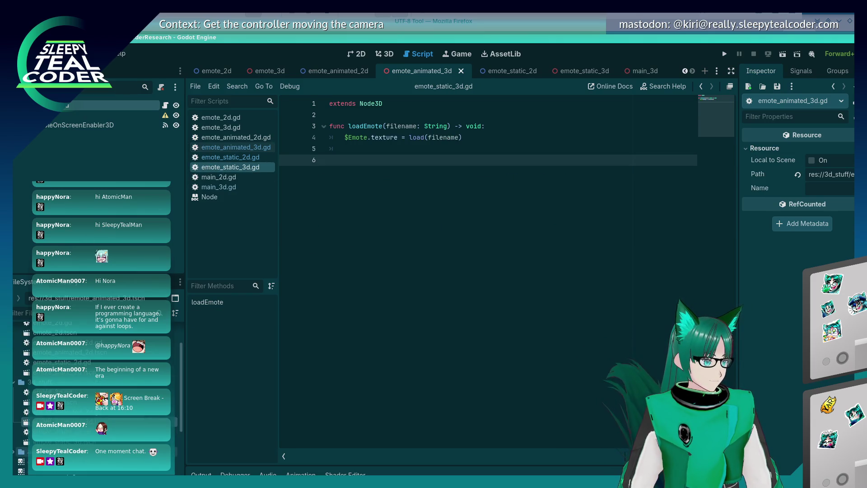
- In the emote_static_3d scene, expand emote_static_2d.gd's resource details and start the project
left_click(569, 71)
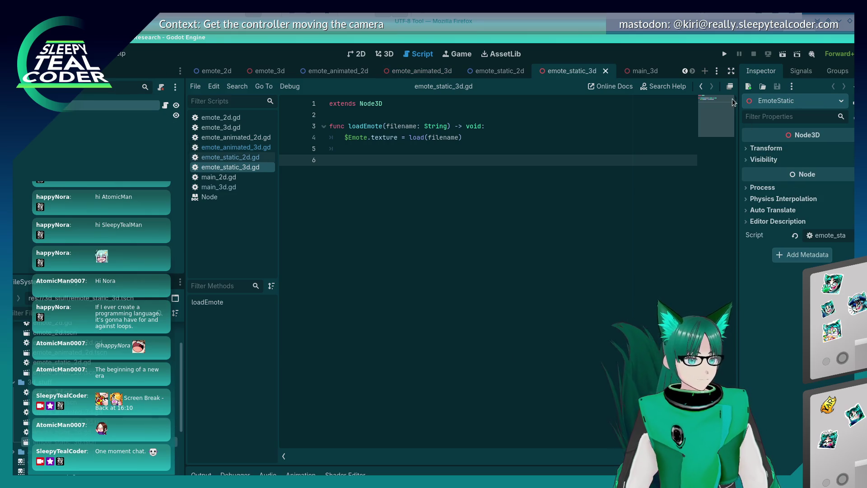
left_click(765, 101)
left_click(758, 170)
left_click(743, 147)
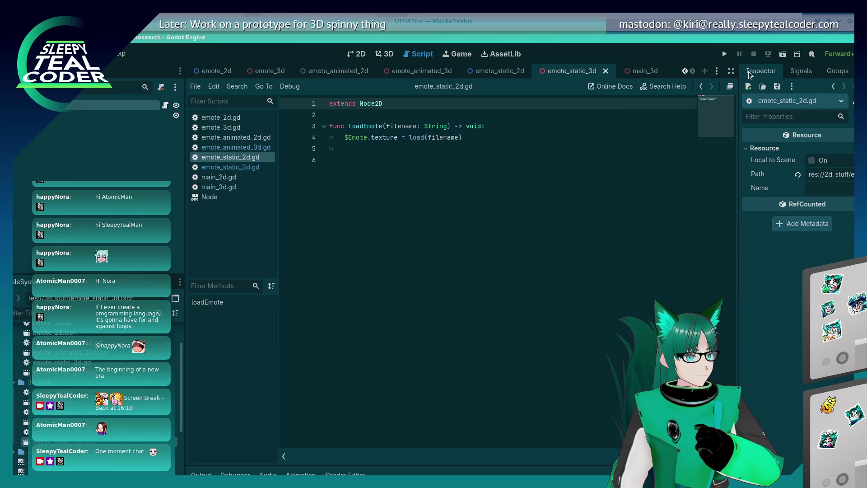
left_click(724, 53)
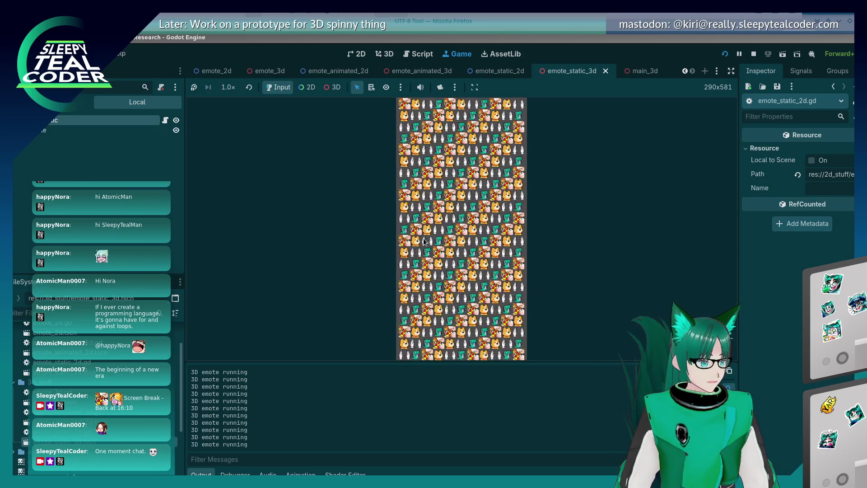
- Middle-click in the running game to reset the camera, then stop the run
middle_click(437, 240)
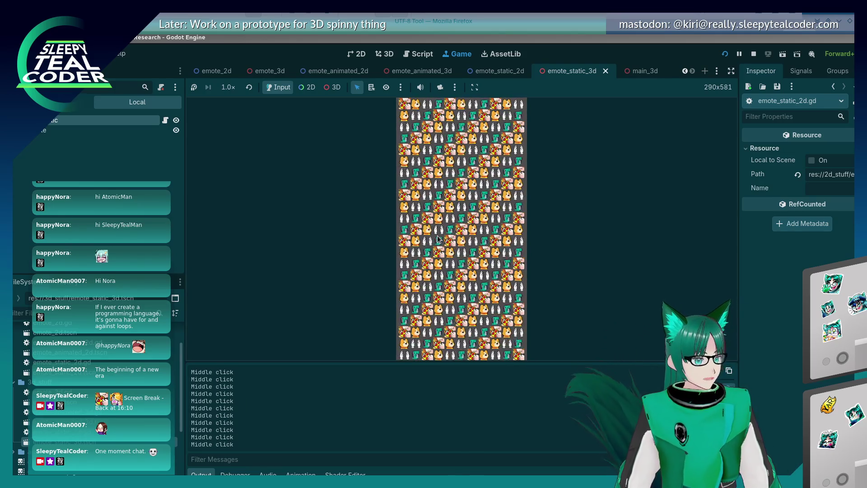
left_click(757, 52)
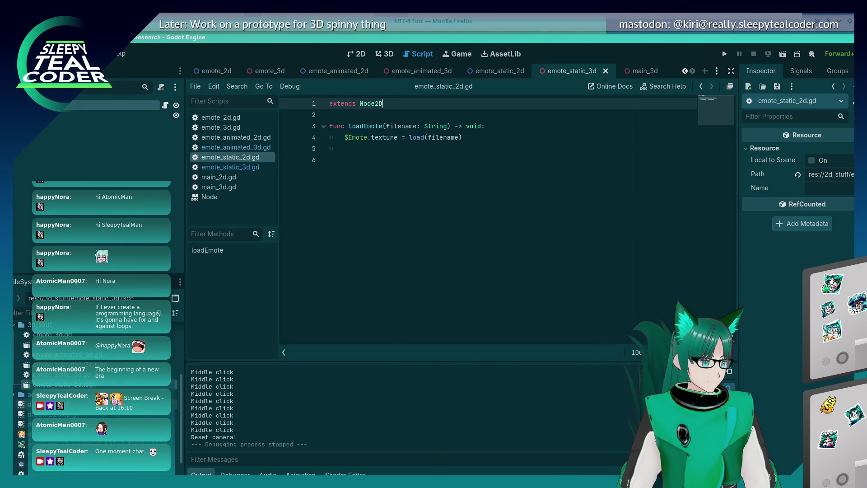
- Open main_3d.gd and read through it, including get_emote_filename's four GIF names
left_click(214, 185)
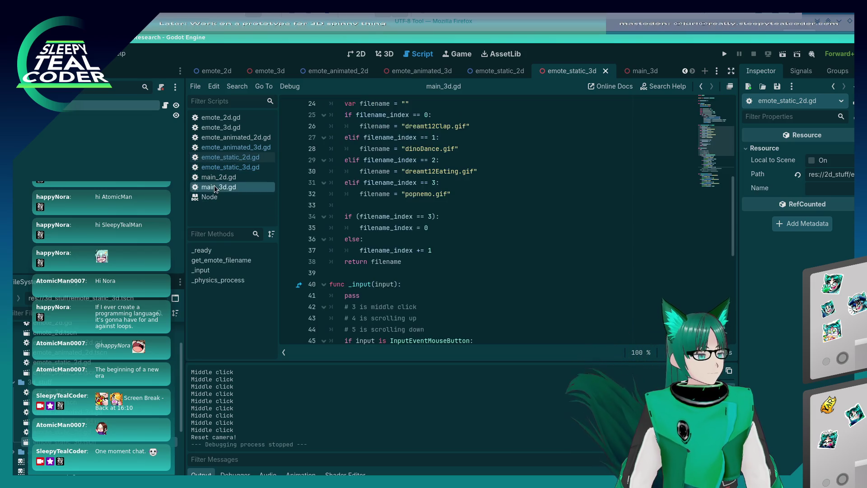
scroll(456, 241, "up", 3)
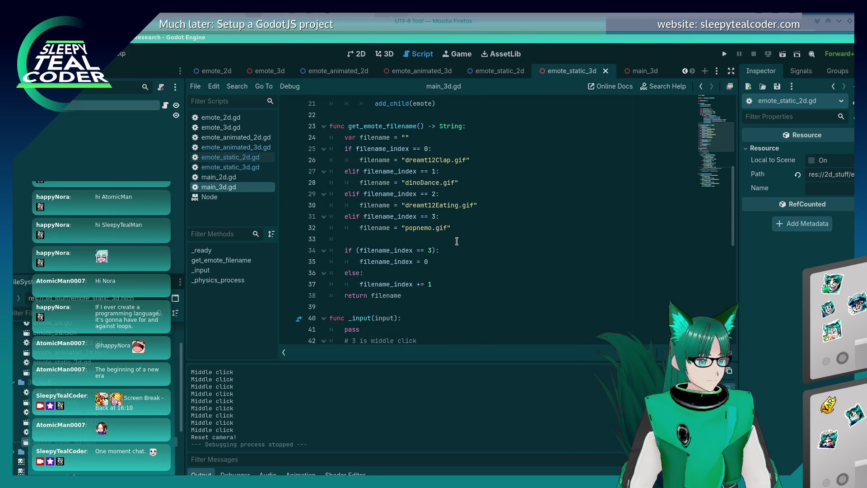
scroll(456, 240, "down", 9)
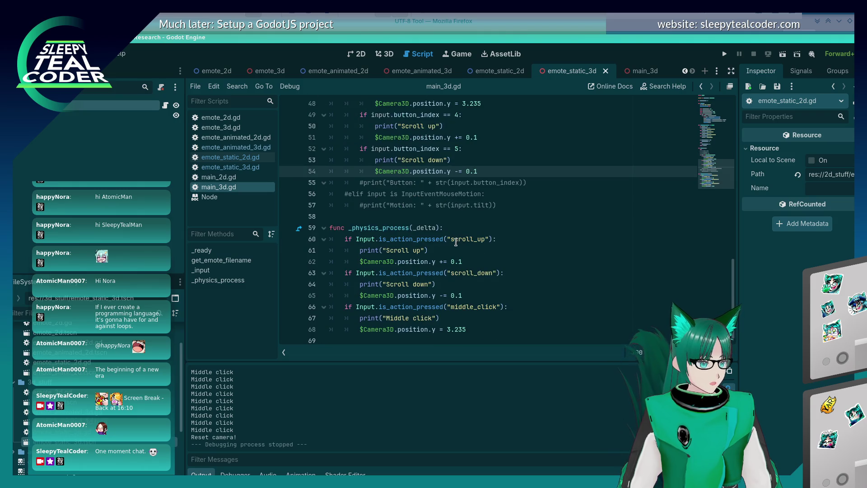
scroll(456, 242, "up", 15)
scroll(451, 261, "up", 1)
scroll(478, 245, "down", 5)
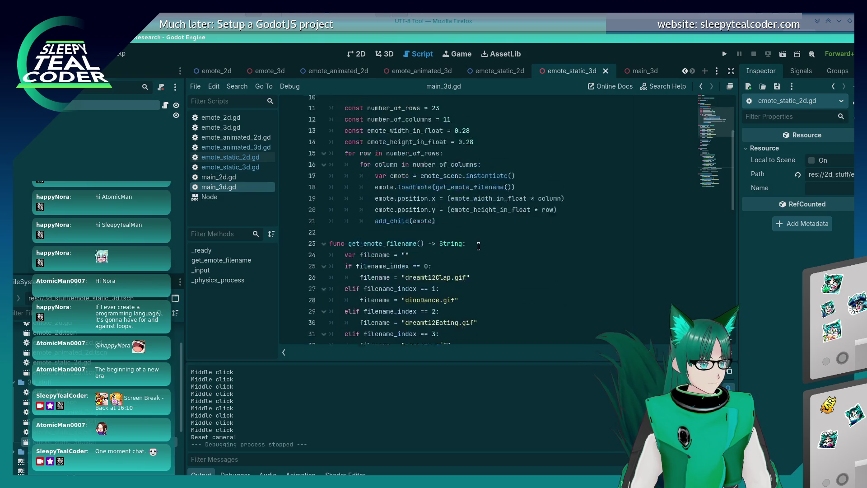
scroll(478, 246, "down", 6)
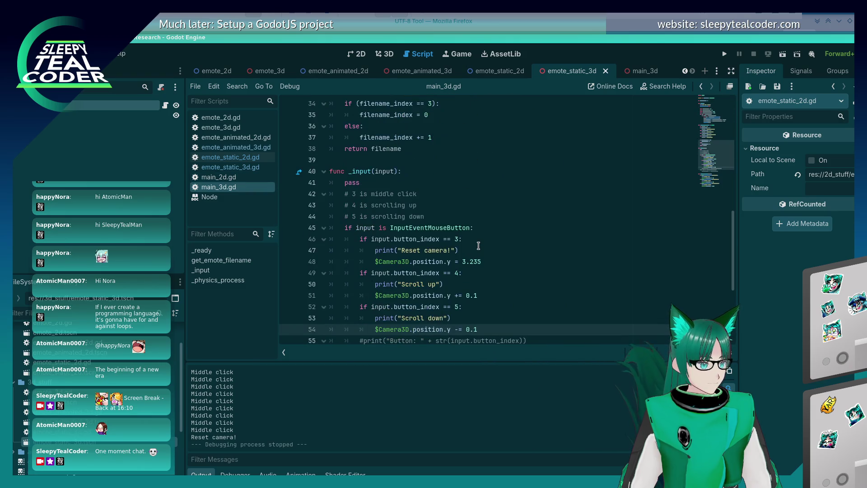
scroll(479, 246, "down", 5)
scroll(477, 248, "up", 13)
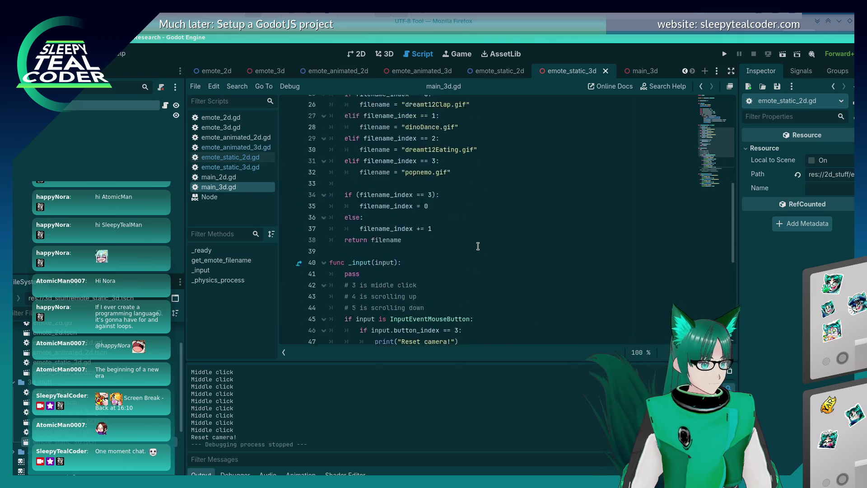
scroll(476, 248, "up", 2)
scroll(477, 248, "down", 5)
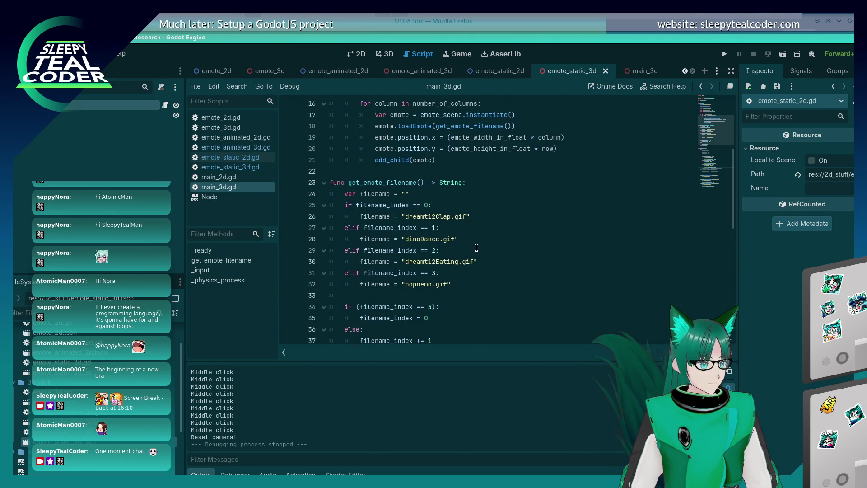
scroll(477, 247, "down", 2)
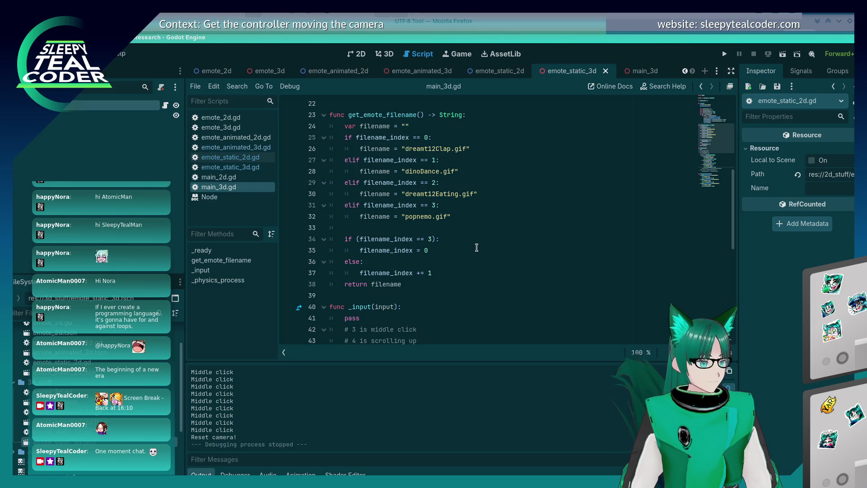
scroll(477, 247, "up", 1)
scroll(476, 247, "up", 1)
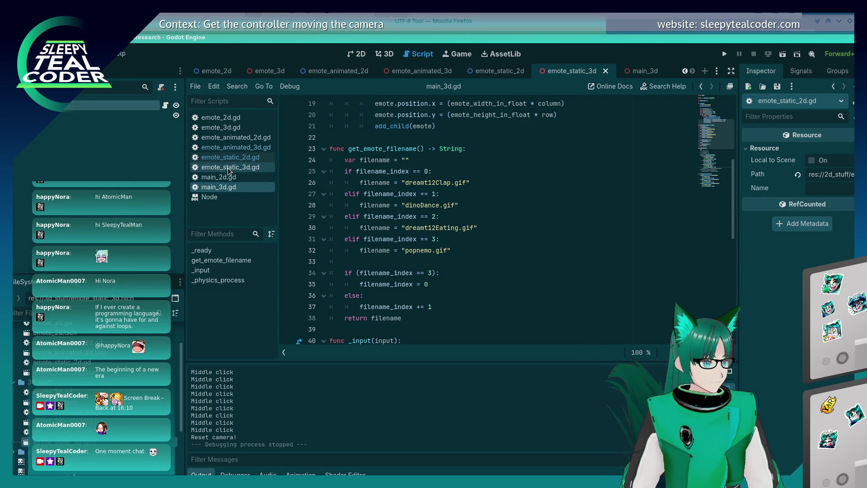
- Glance at emote_3d.gd, then return to main_3d.gd and scroll through it
left_click(231, 128)
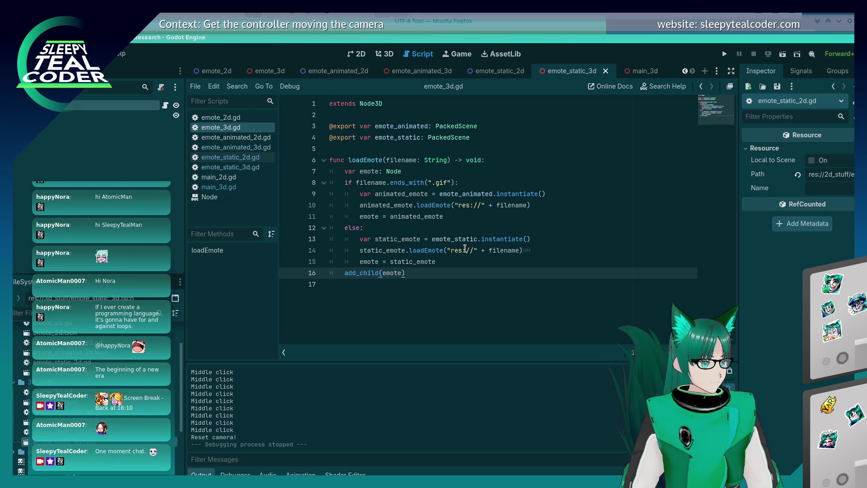
left_click(221, 187)
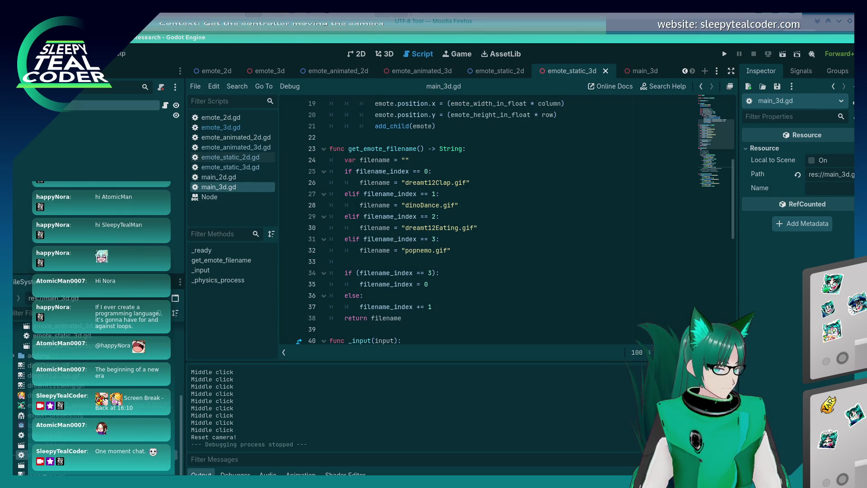
scroll(14, 352, "up", 5)
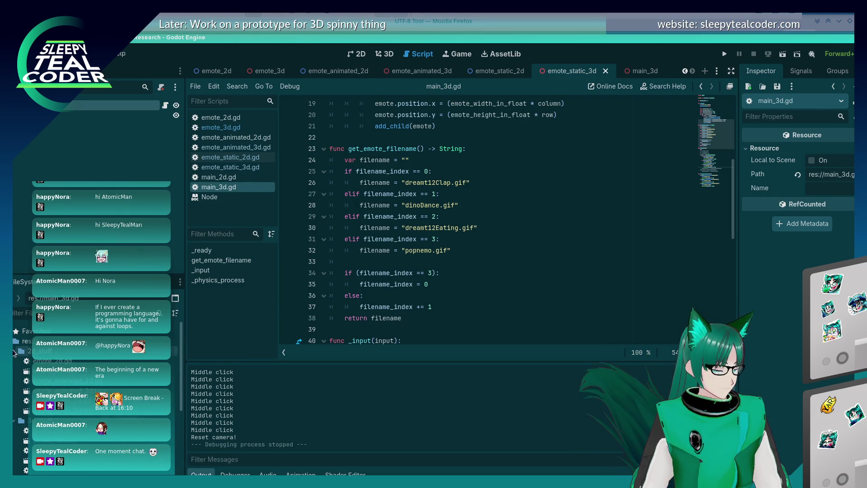
scroll(13, 352, "down", 4)
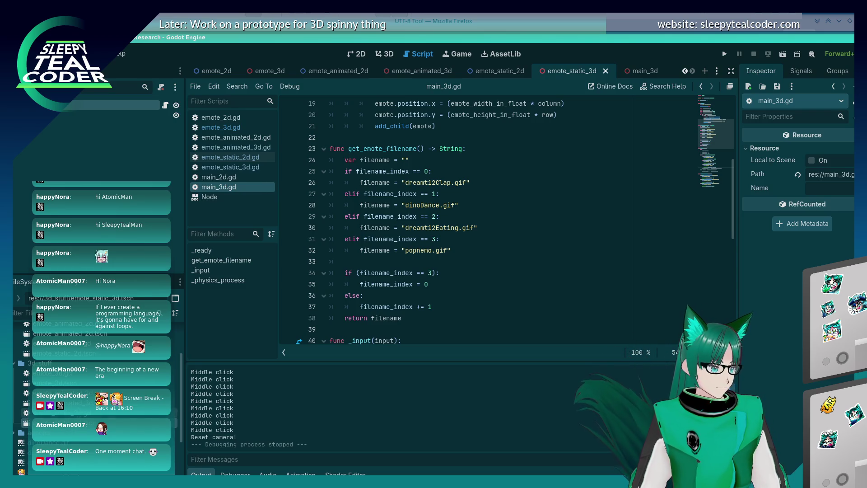
- Open the emote_animated_3d scene and the emote scripts from FileSystem, ending on main_2d.gd
double_click(45, 403)
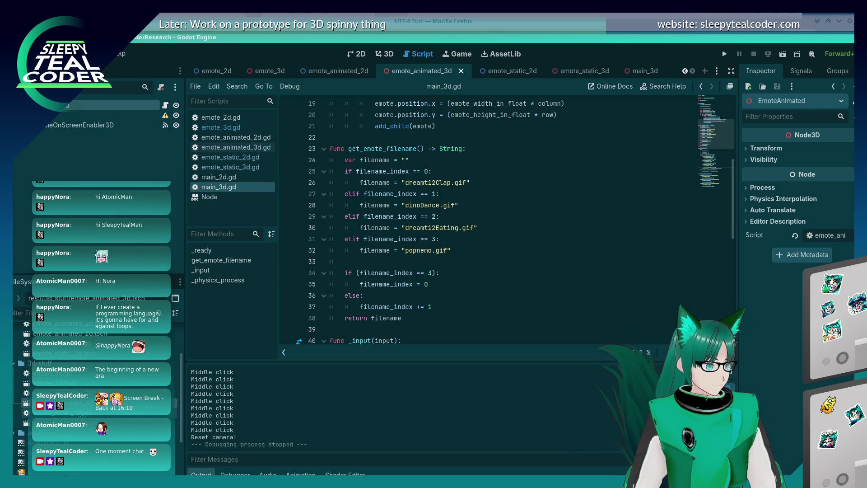
double_click(45, 413)
double_click(45, 393)
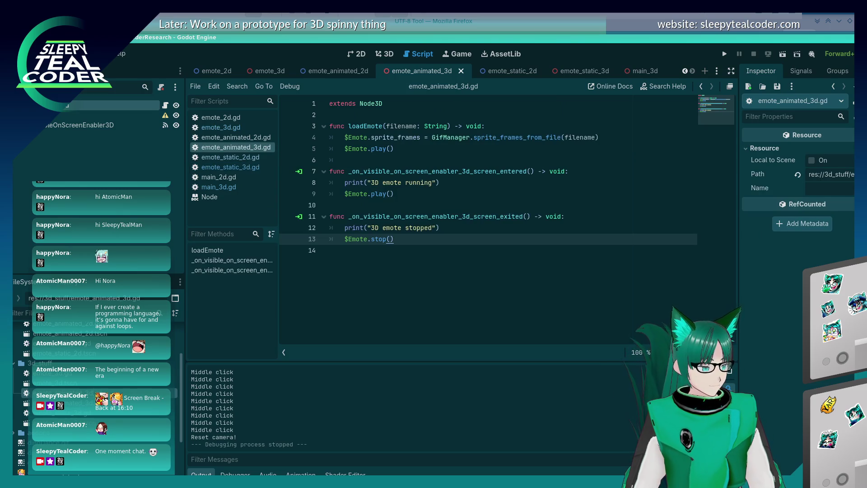
double_click(45, 373)
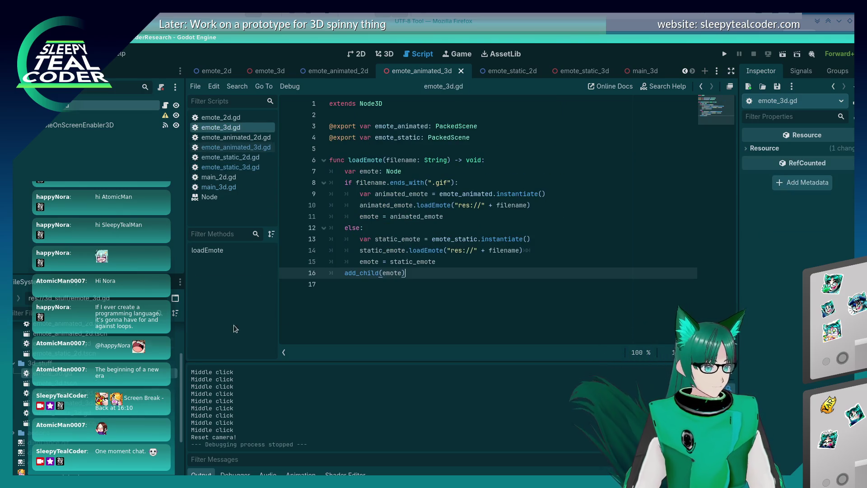
scroll(90, 384, "down", 5)
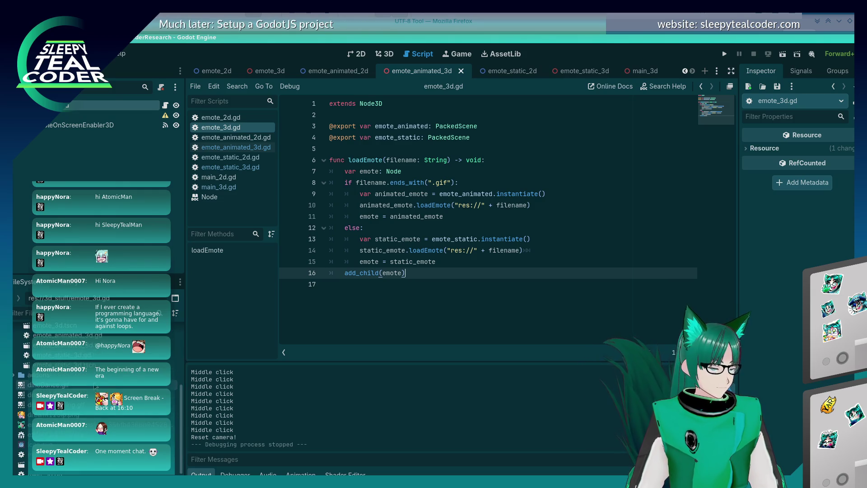
double_click(46, 435)
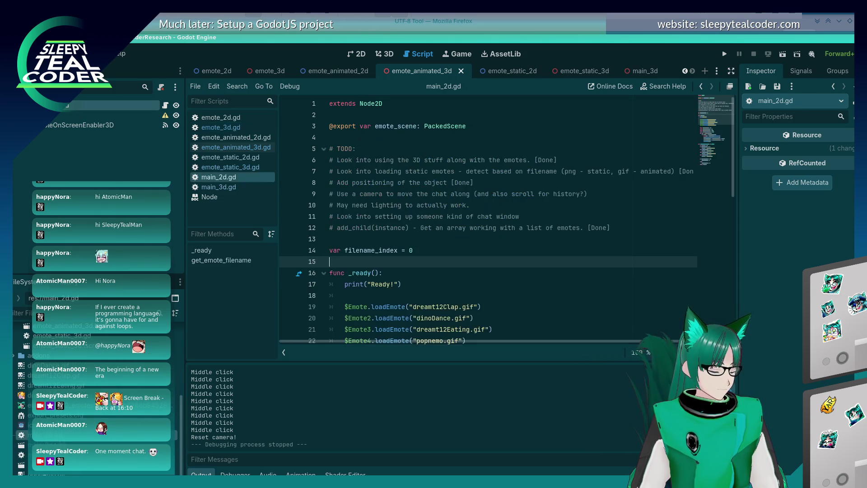
- Read main_2d.gd's emote loading code, then open emote_3d.gd from the FileSystem dock
scroll(413, 183, "down", 5)
left_click(413, 183)
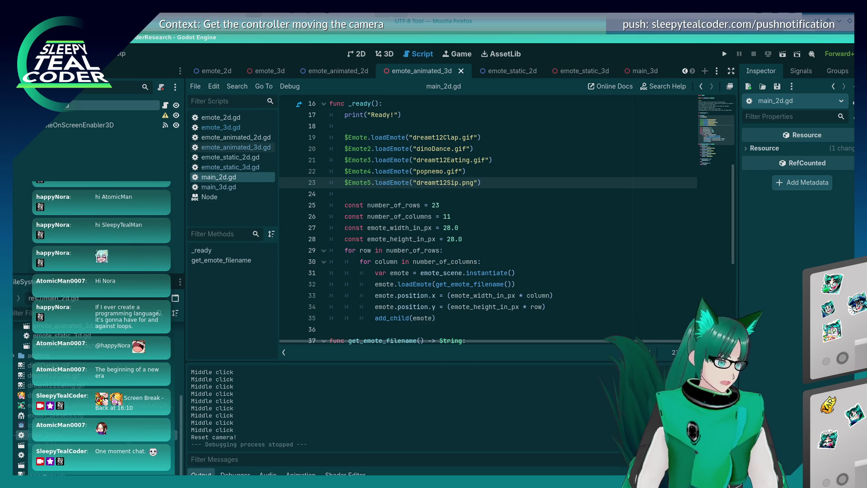
scroll(95, 397, "up", 5)
double_click(54, 411)
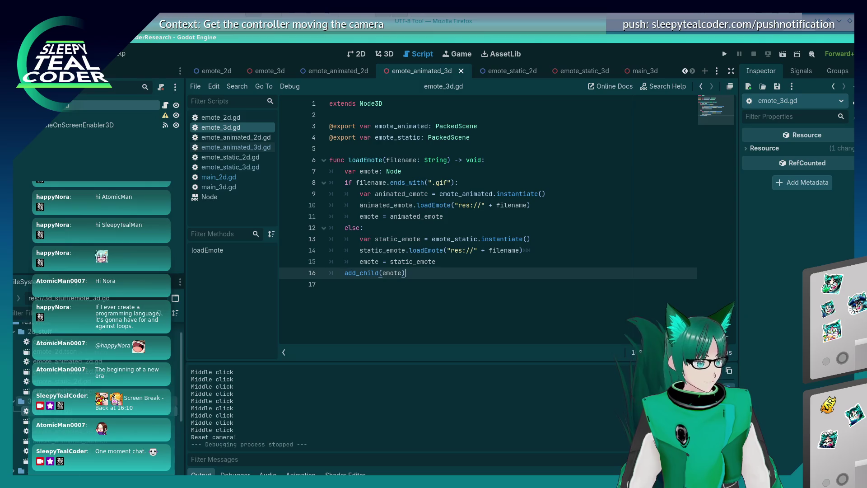
- Scroll through emote_3d.gd, glance at main_3d.gd, then open main_2d.gd
scroll(68, 383, "down", 4)
scroll(68, 384, "down", 2)
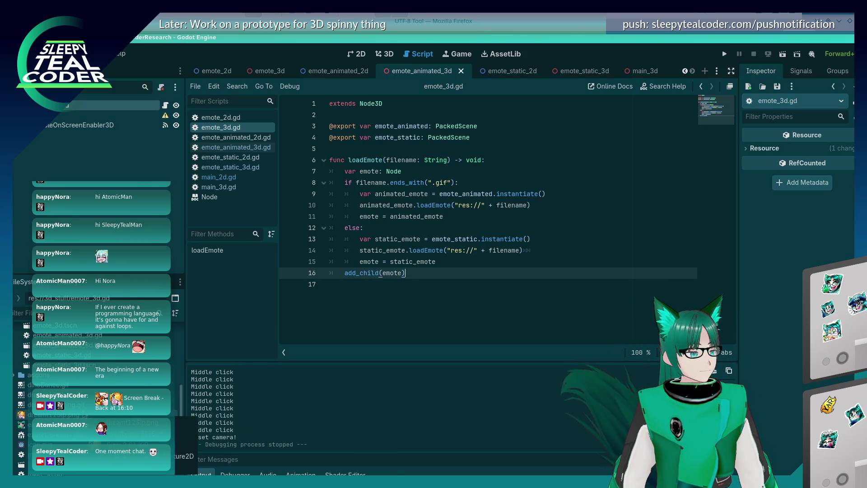
scroll(68, 384, "down", 2)
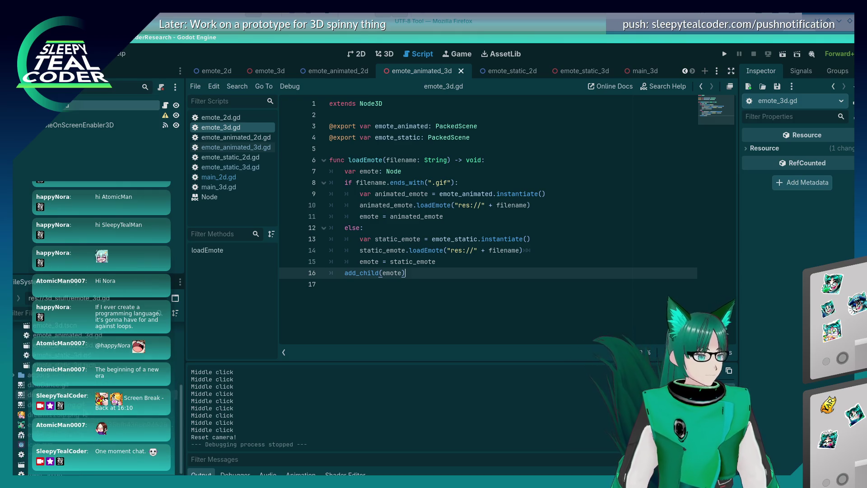
double_click(54, 455)
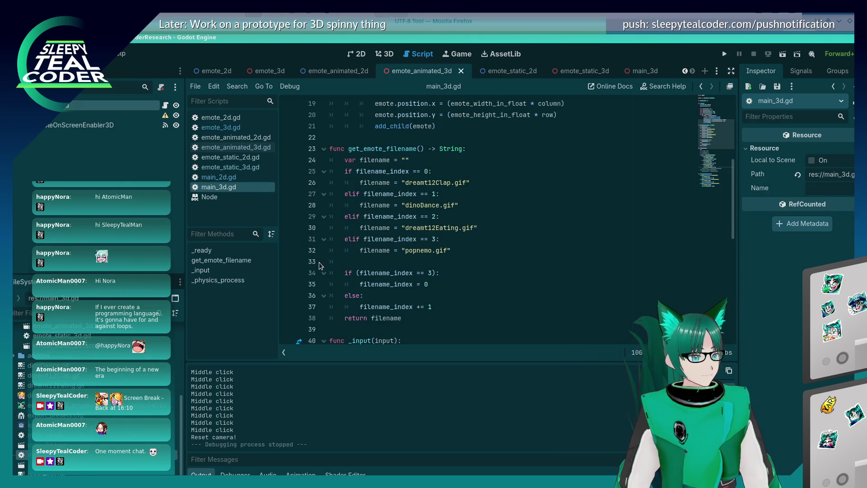
scroll(331, 270, "up", 6)
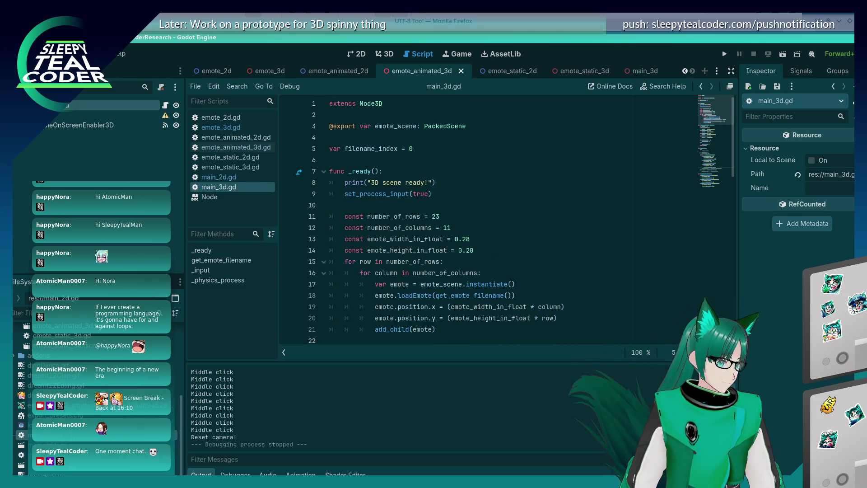
double_click(54, 435)
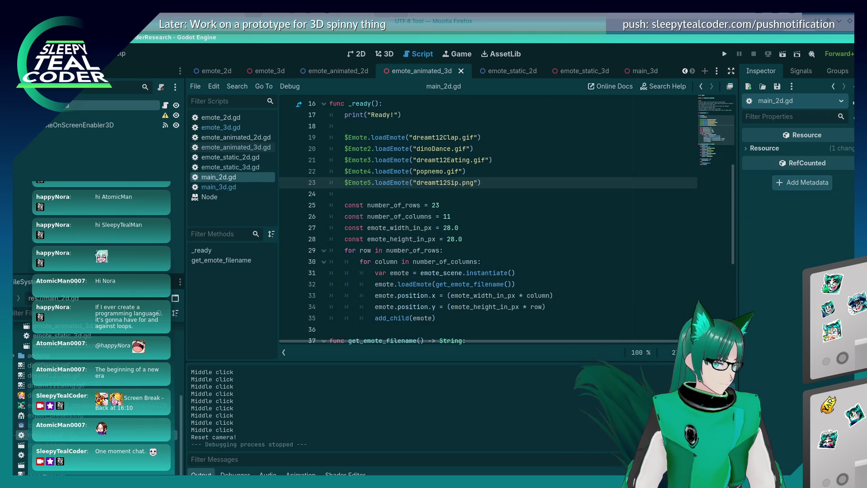
- Copy dreamt12Sip.png from line 23 over popnemo.gif on line 22, then test-run and stop
left_click(459, 182)
left_click(454, 172)
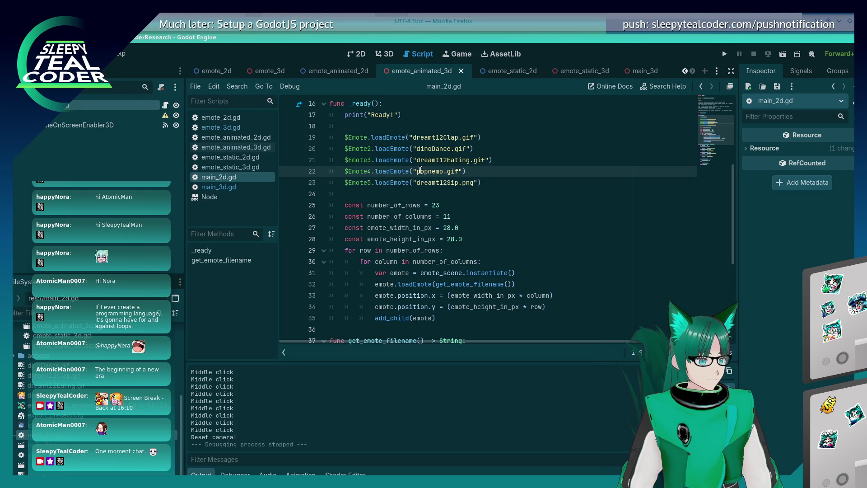
left_click(473, 183)
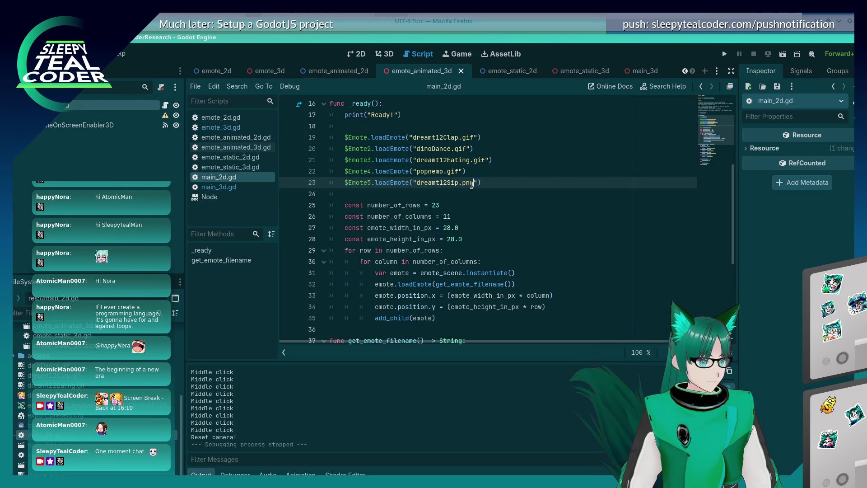
mouse_move(473, 182)
left_mouse_down()
mouse_move(406, 183)
mouse_move(460, 171)
left_mouse_up()
key("ctrl+c")
key("ctrl+v")
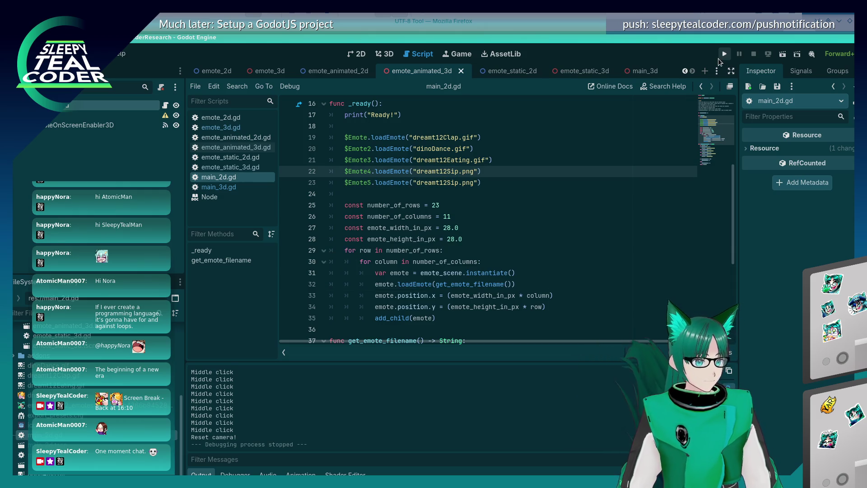
left_click(720, 56)
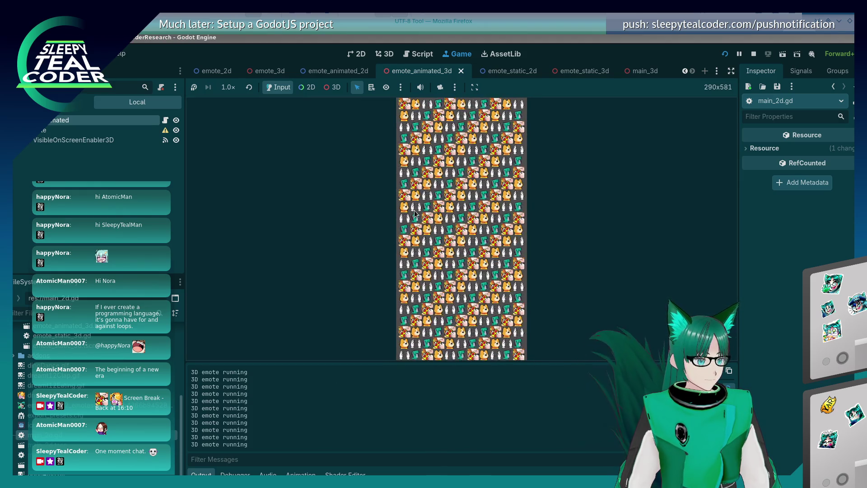
left_click(752, 56)
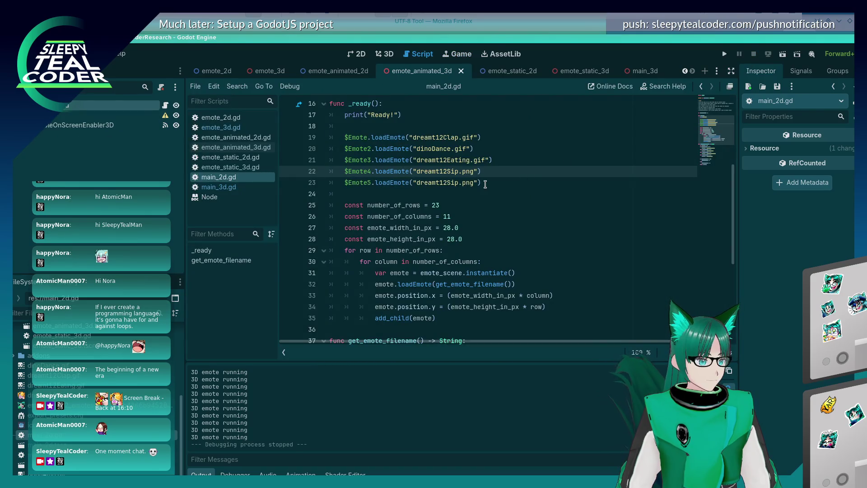
- Overwrite line 22's emote file name by typing dinoDance.gif, then review the nearby lines
left_click_drag(474, 171, 416, 171)
type("dinoDance.gif")
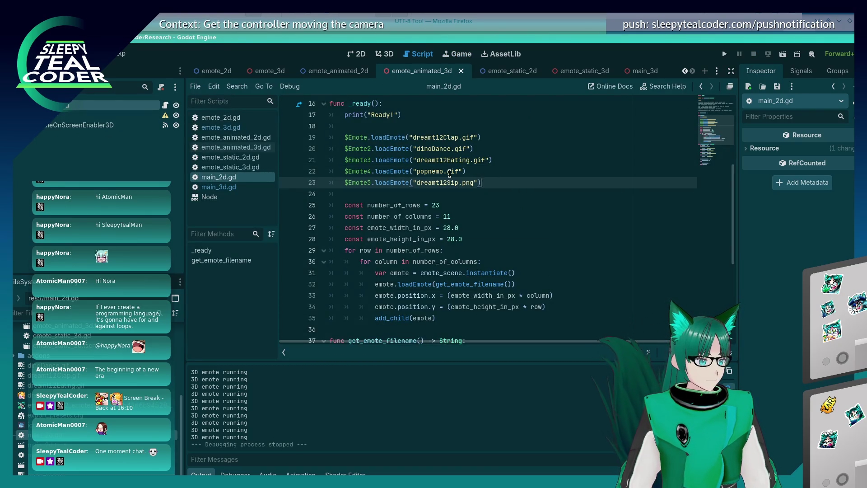
scroll(458, 230, "down", 3)
scroll(458, 229, "up", 3)
scroll(458, 229, "down", 5)
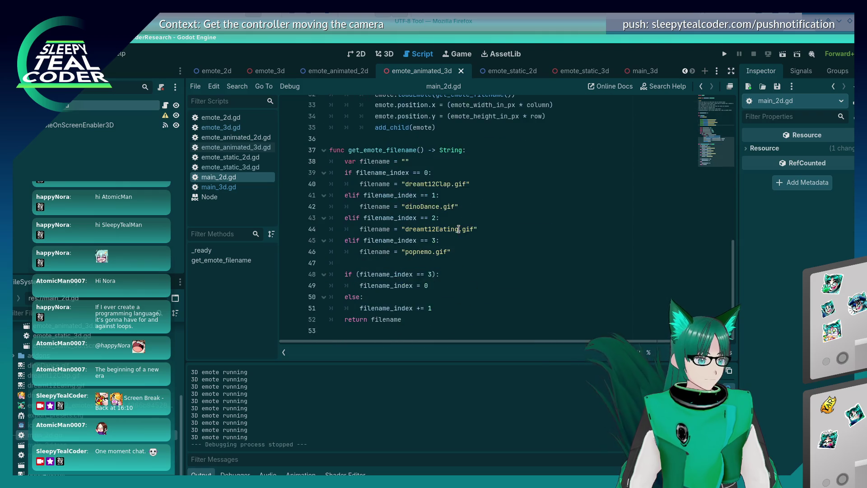
scroll(458, 229, "up", 3)
scroll(405, 258, "down", 3)
scroll(463, 186, "up", 6)
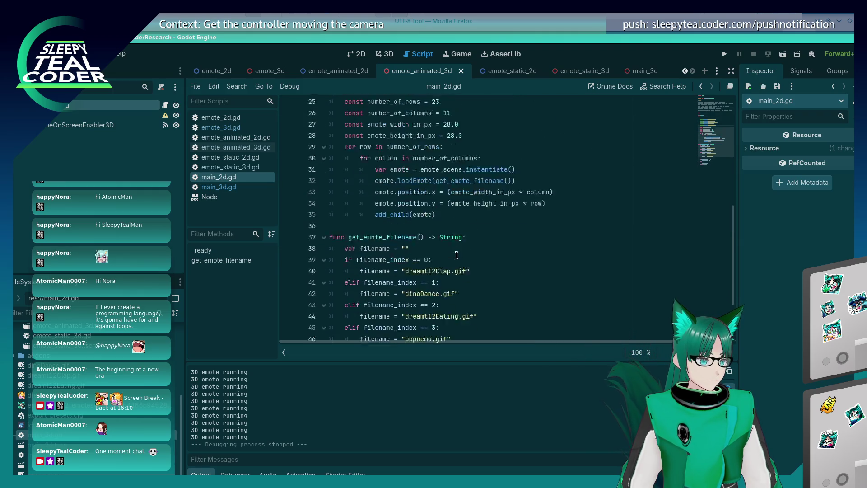
left_click_drag(464, 197, 416, 195)
scroll(431, 224, "down", 6)
- Paste dreamt12Sip.png over popnemo.gif on line 46, save, and run with F5
left_click_drag(401, 255, 448, 252)
key("ctrl+v")
key("ctrl+s")
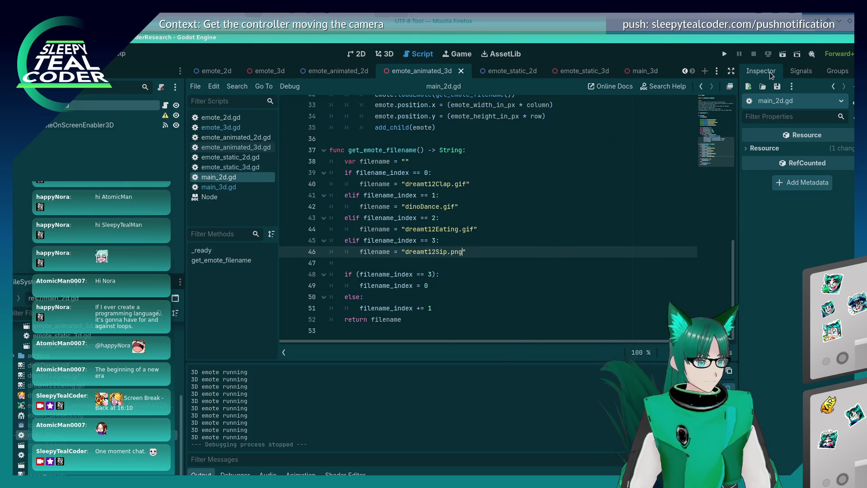
key("F5")
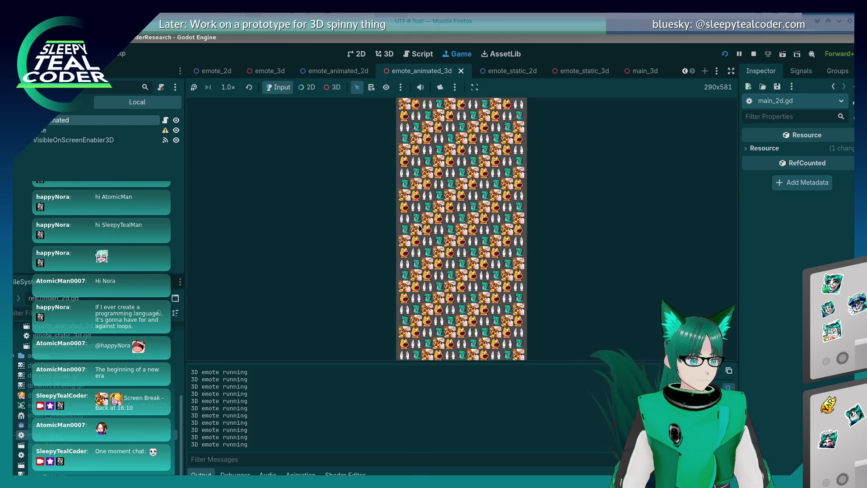
- Stop the game with F8, undo line 46 back to popnemo.gif, and open main_3d.gd
left_click(555, 173)
key("F8")
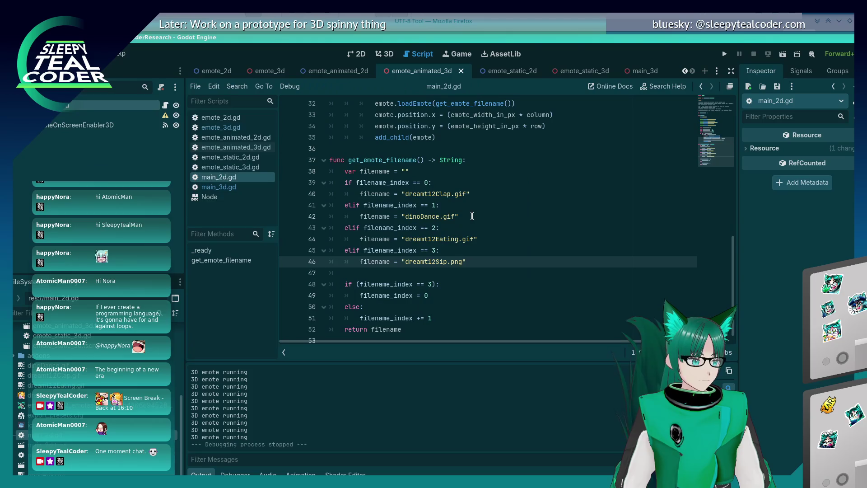
scroll(408, 291, "up", 5)
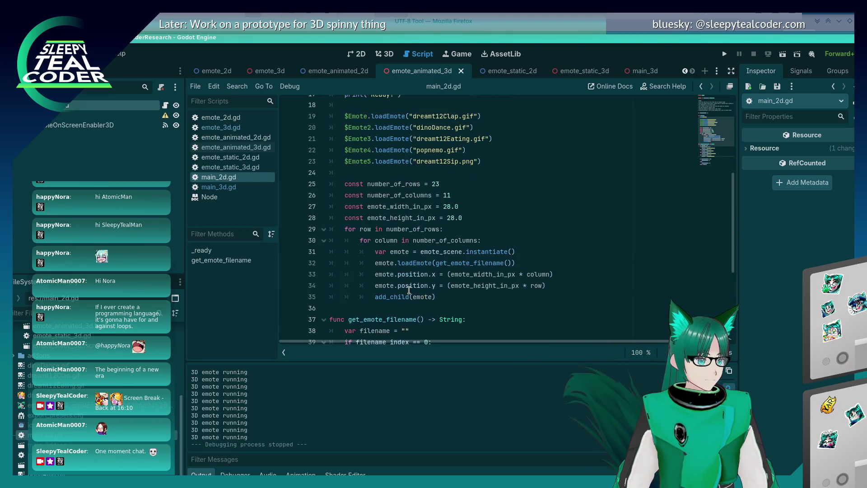
scroll(405, 285, "down", 5)
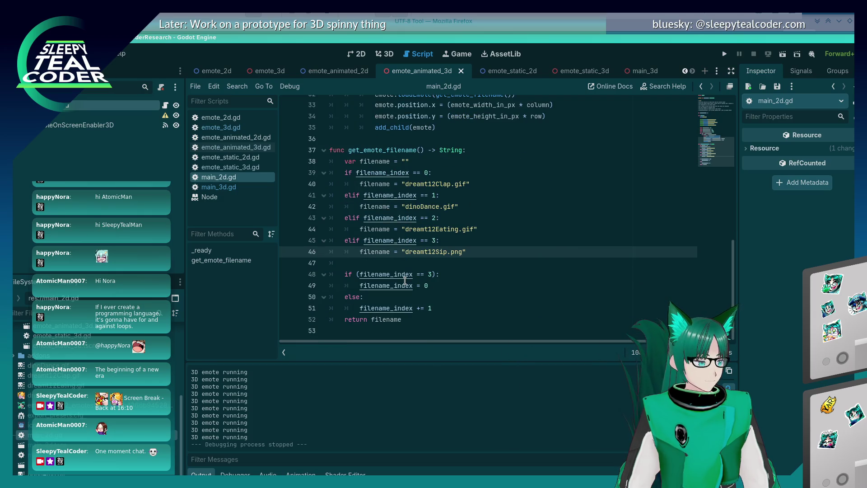
key("ctrl+z")
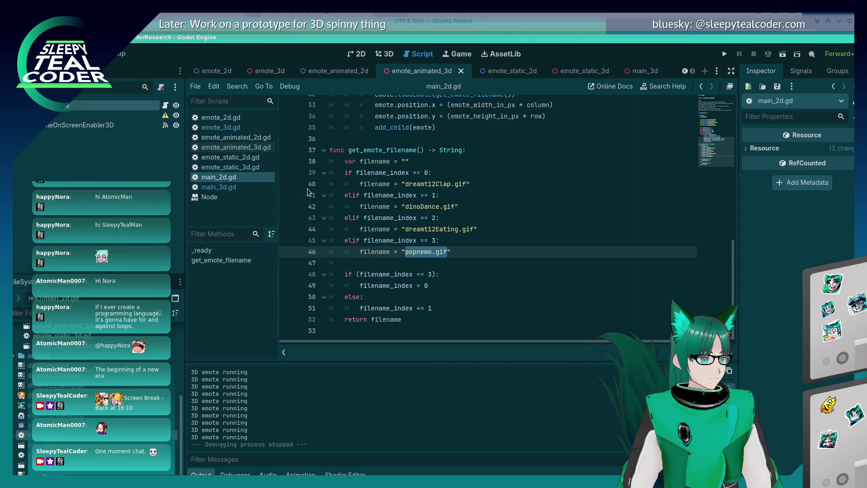
left_click(243, 185)
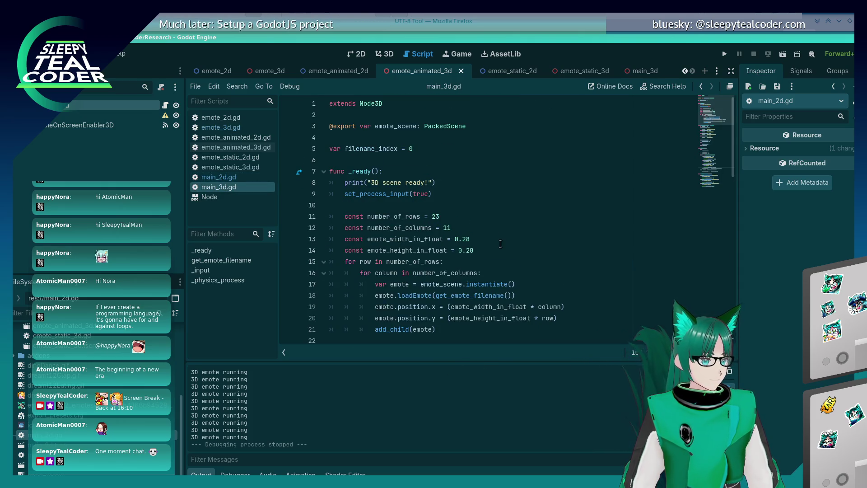
- Paste dreamt12Sip.png over popnemo on line 32 of main_3d.gd and run the project
scroll(500, 242, "down", 5)
double_click(408, 284)
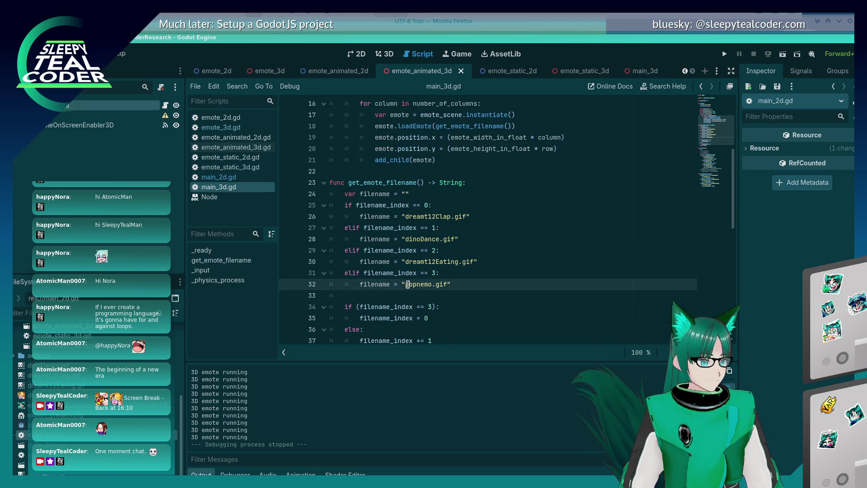
key("ctrl+v")
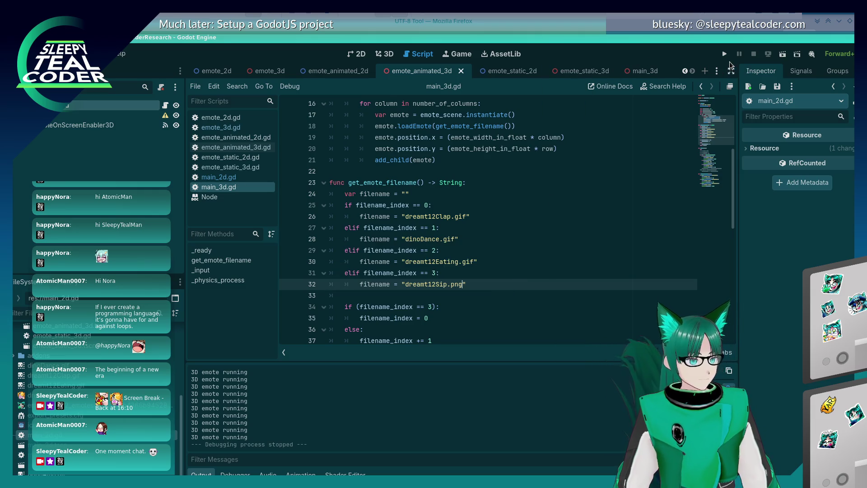
left_click(726, 59)
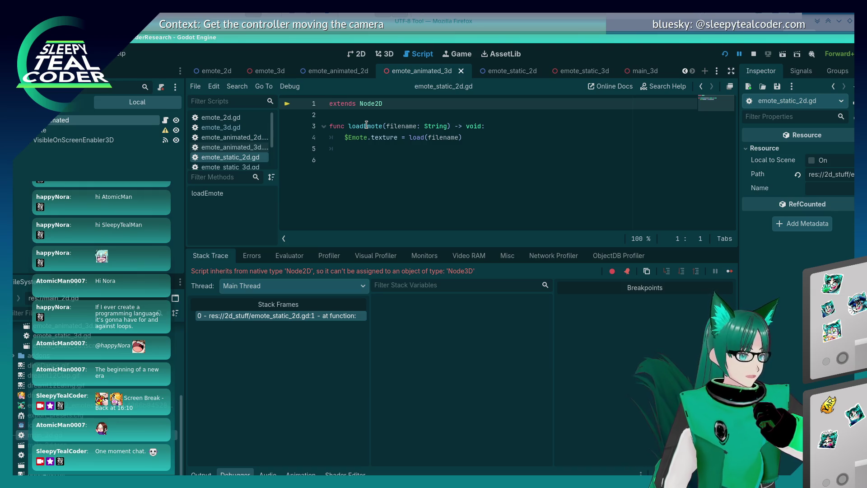
- Retype the '2' of Node2D on line 1 of emote_static_2d.gd, leaving it unchanged
left_click(379, 103)
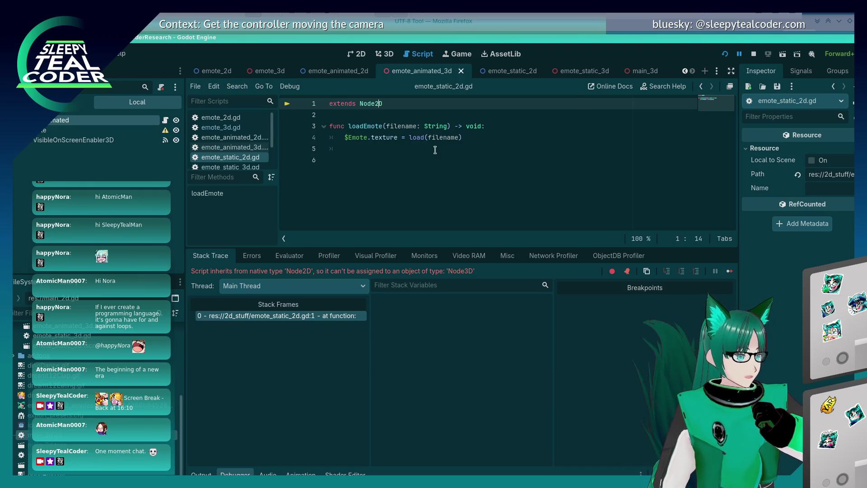
key("BackSpace")
type("2")
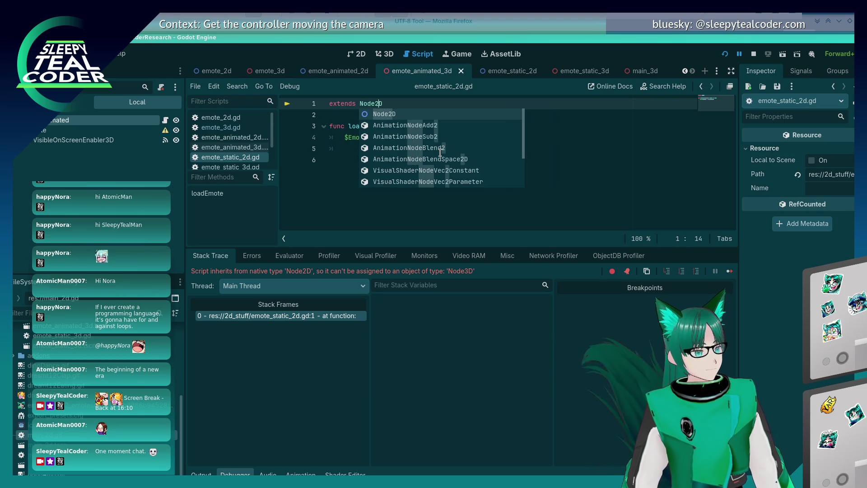
key("Escape")
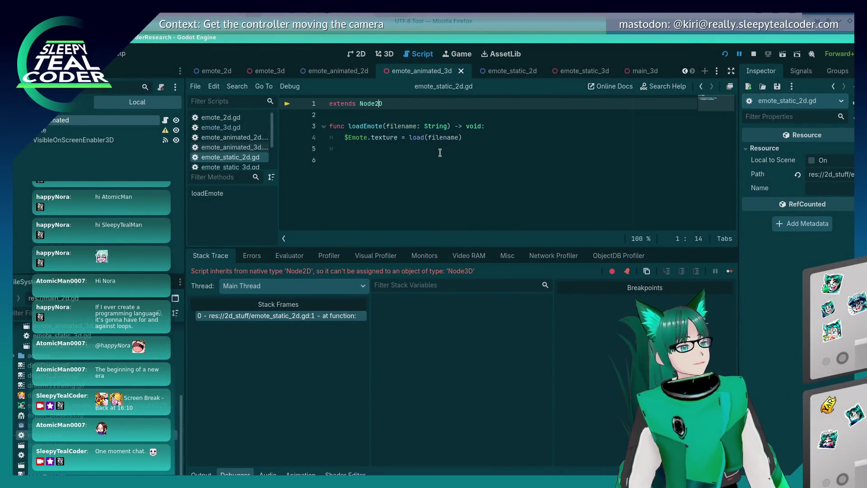
- Open the emote_static_3d.gd script, which extends Node3D
left_click(434, 152)
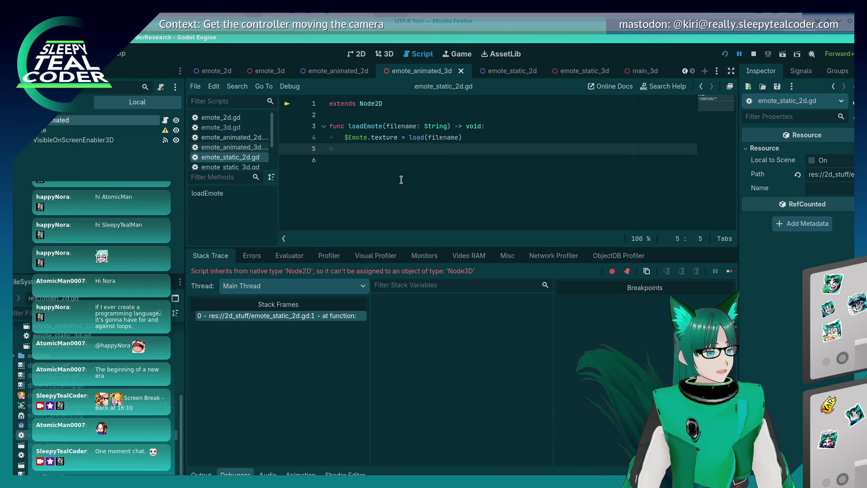
left_click(378, 103)
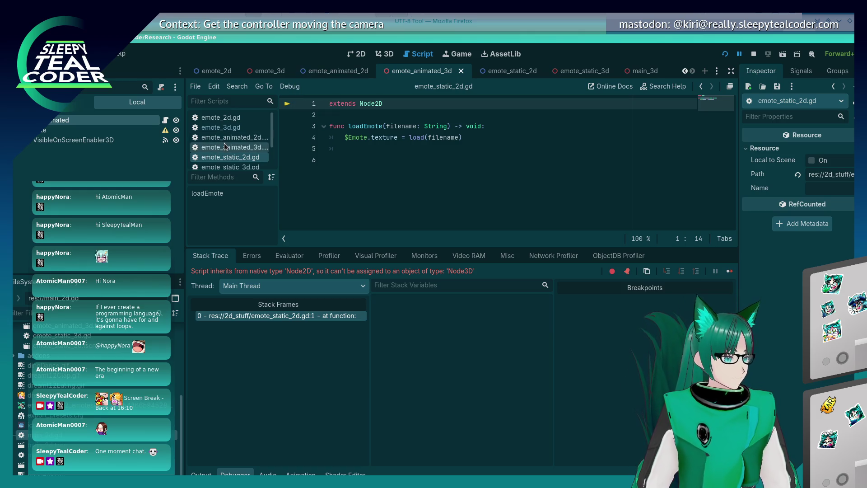
key("Home")
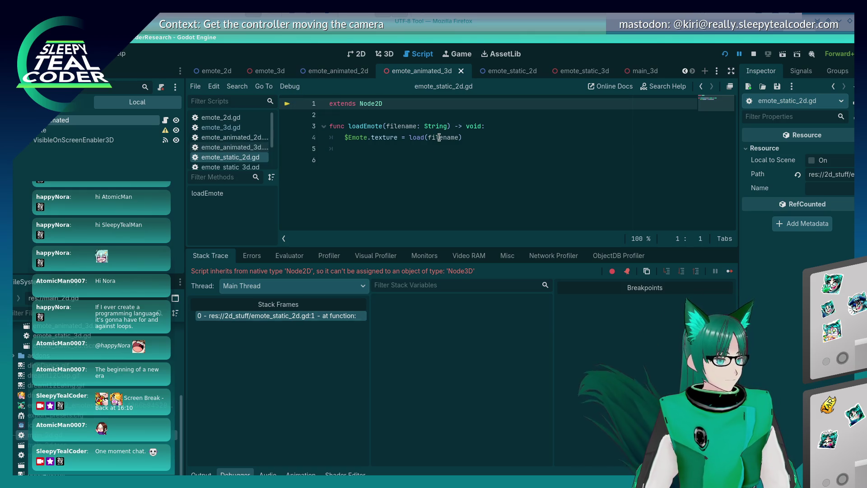
left_click(439, 138)
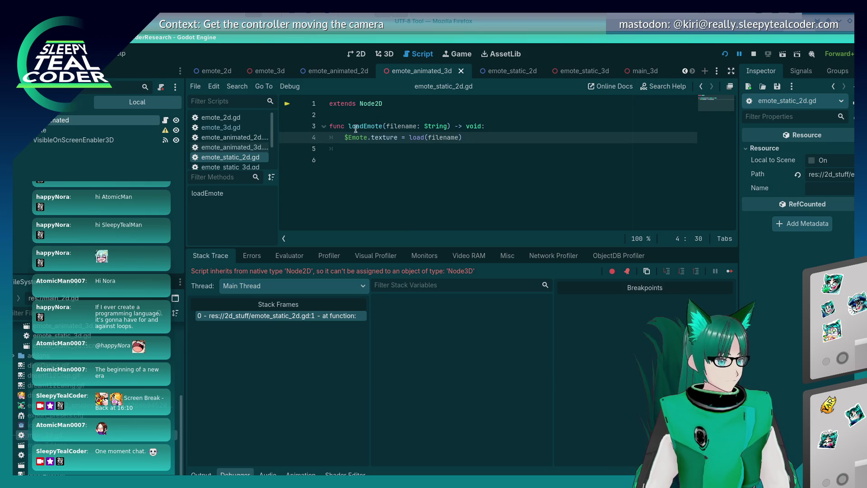
left_click(250, 167)
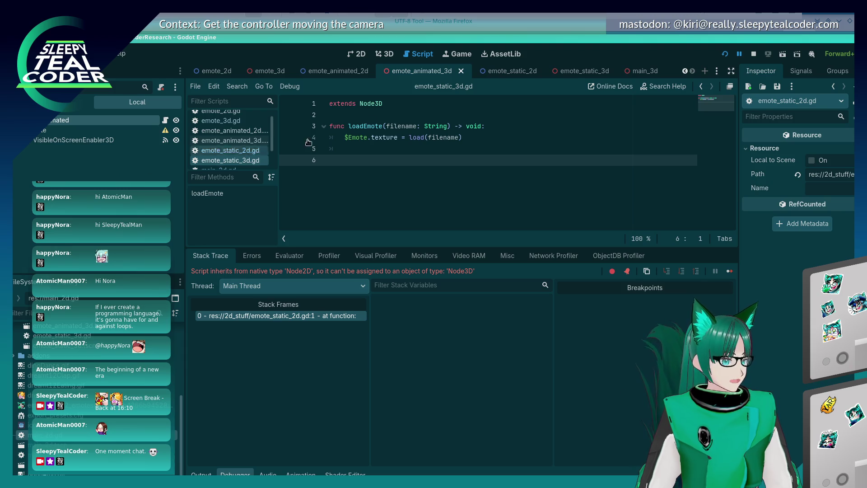
- Stop the running game and open main_3d's assigned emote_3d scene for editing
left_click(749, 53)
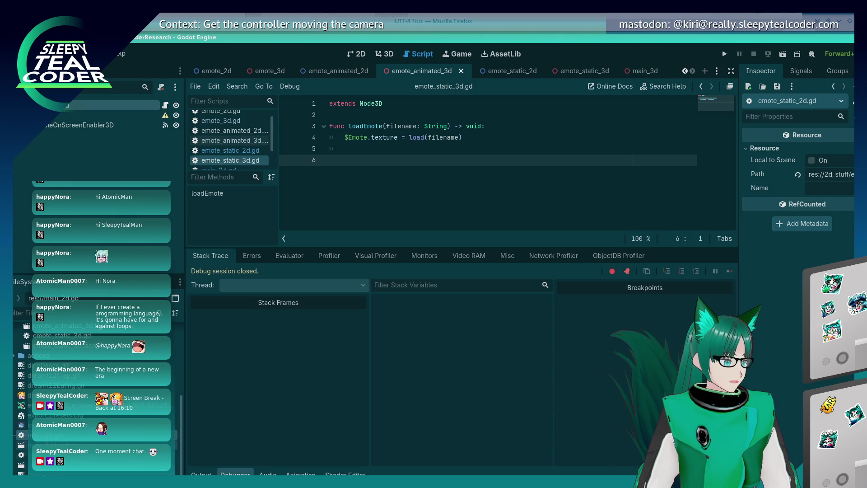
left_click(45, 464)
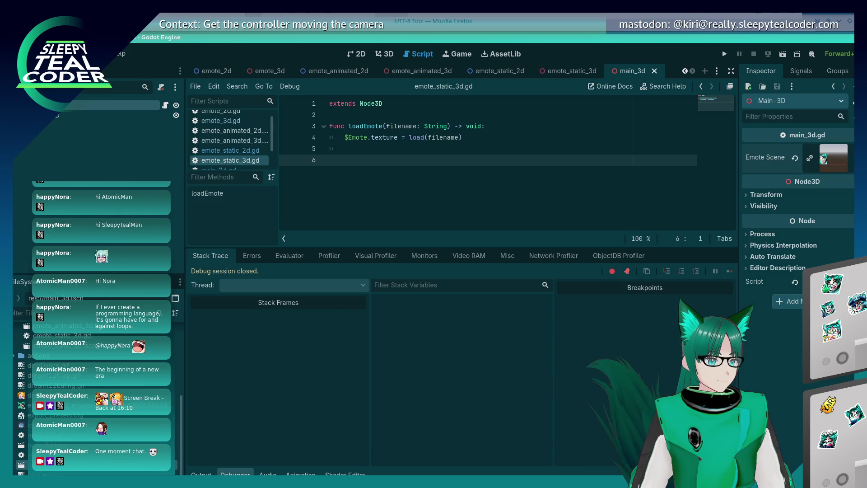
left_click(837, 162)
left_click(766, 197)
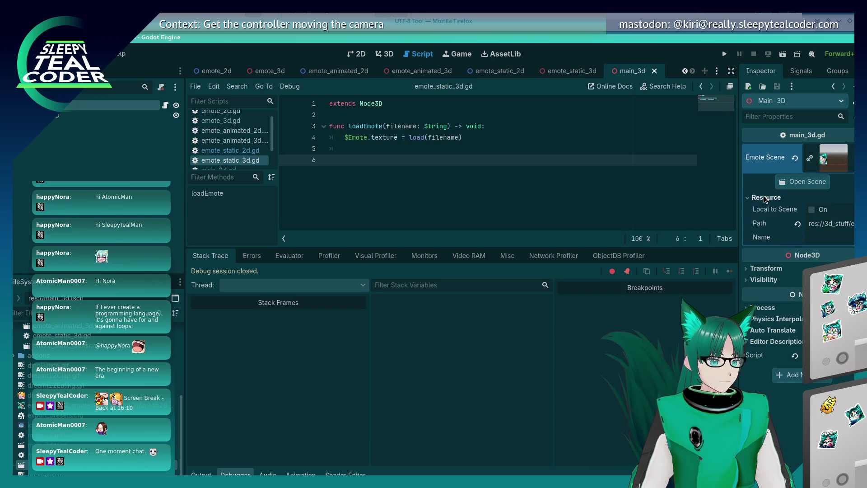
left_click(792, 183)
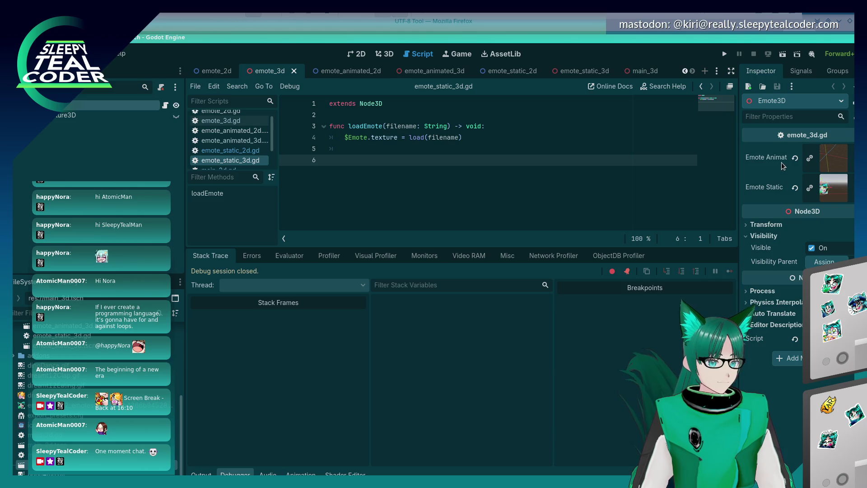
- Replace emote_3d's Emote Static with emote_static_3d.tscn and save the scene
left_click(853, 192)
key("Escape")
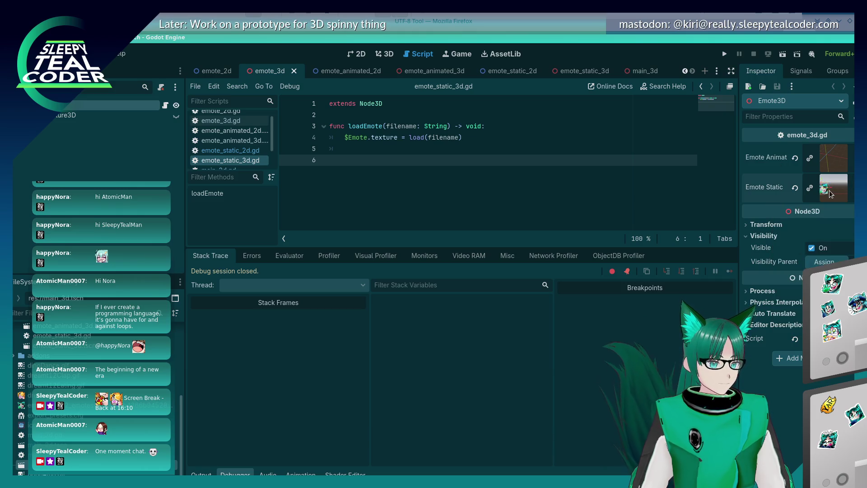
left_click(832, 194)
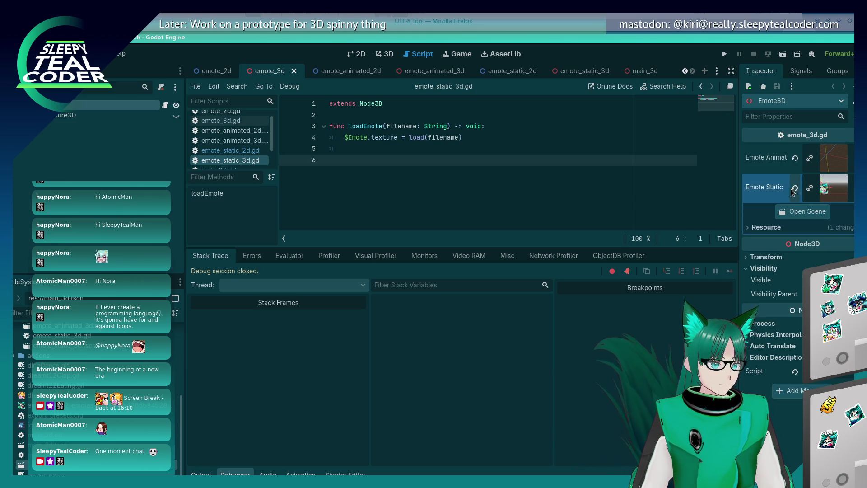
left_click(853, 189)
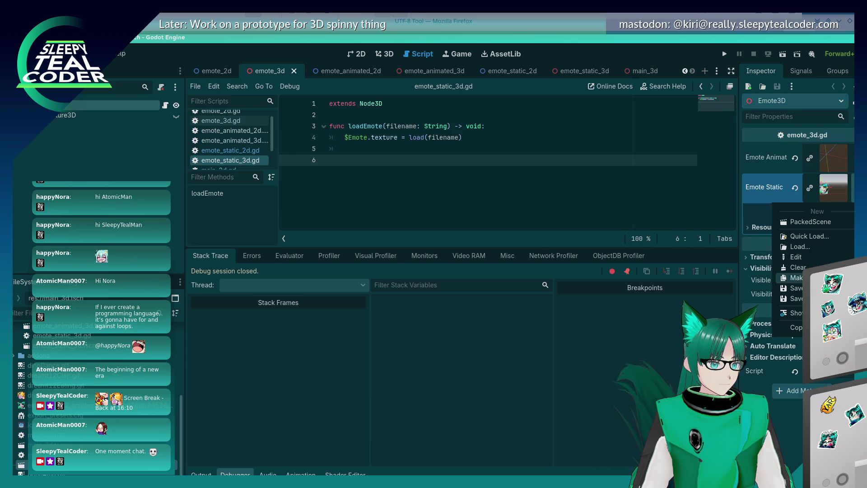
left_click(790, 278)
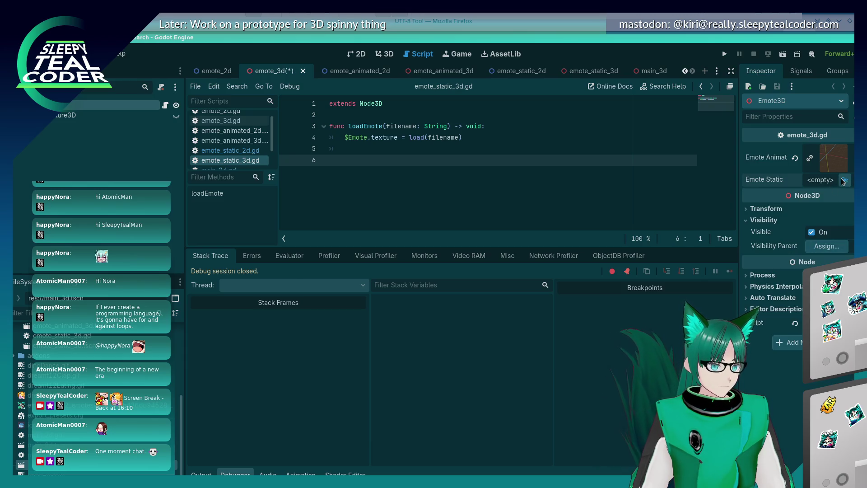
left_click(844, 179)
double_click(316, 168)
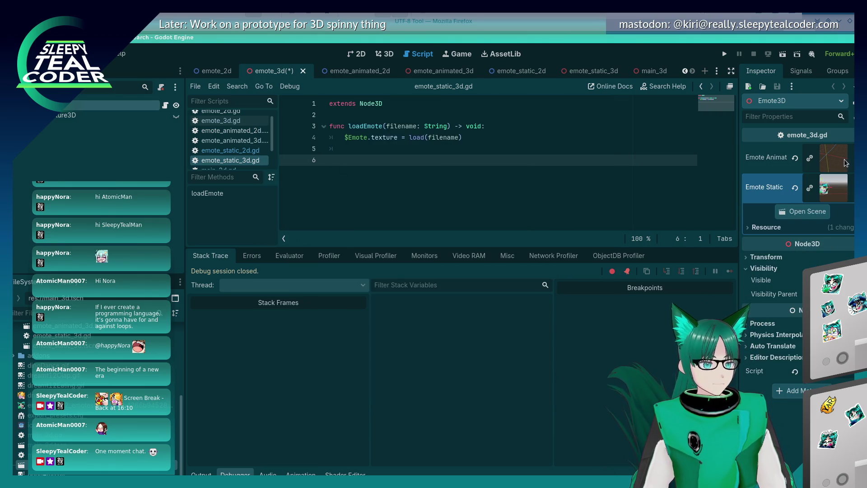
left_click(853, 187)
left_click(838, 163)
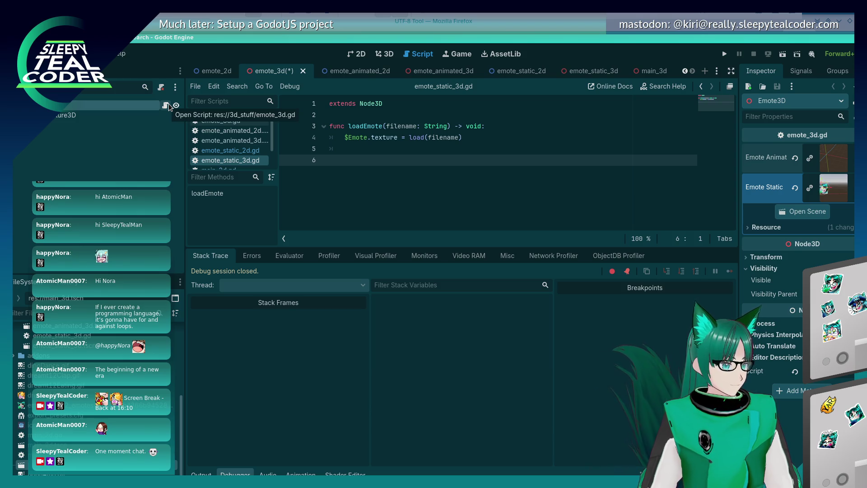
key("ctrl+s")
- Switch to the emote_static_3d scene and bring up the Emote node's actions
left_click(166, 106)
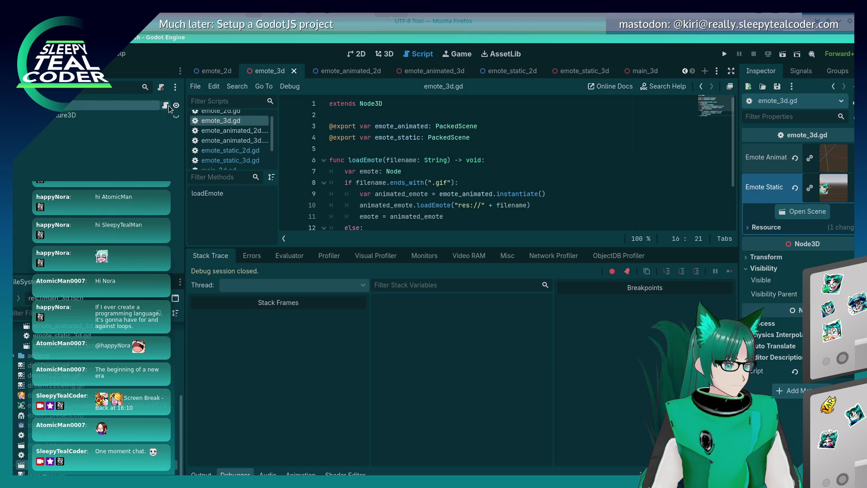
left_click(572, 71)
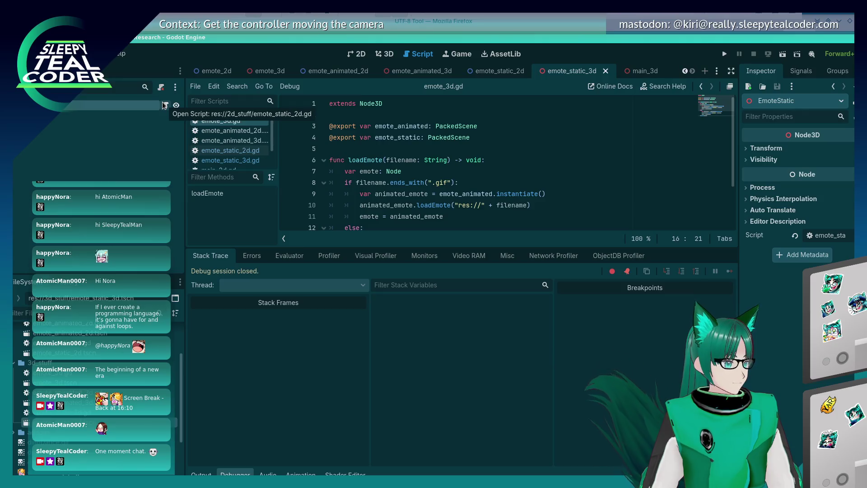
left_click(165, 106)
right_click(165, 105)
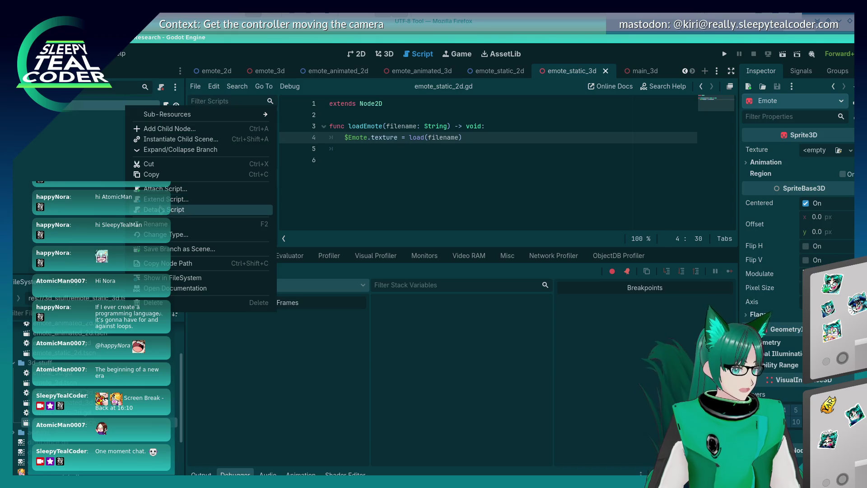
- Detach the script from the Emote node and start attaching a new one
left_click(161, 209)
right_click(147, 111)
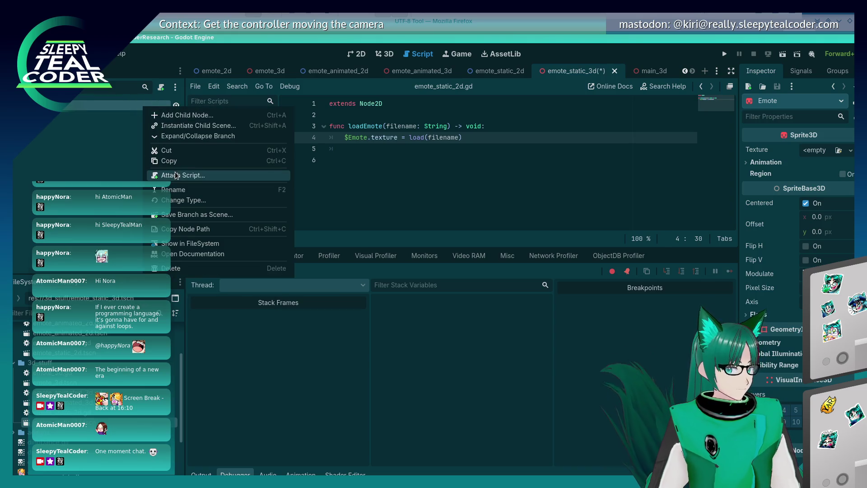
left_click(177, 175)
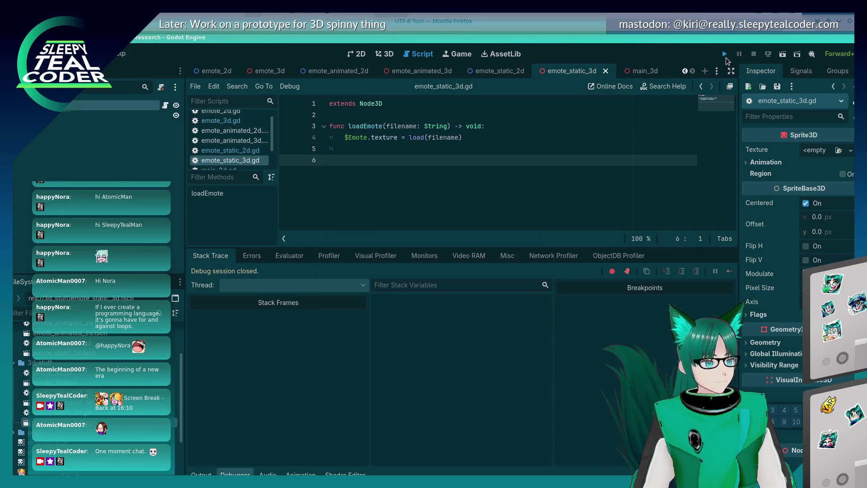
- Run the project, watch the tiled emote grid in the game, then stop it
left_click(724, 55)
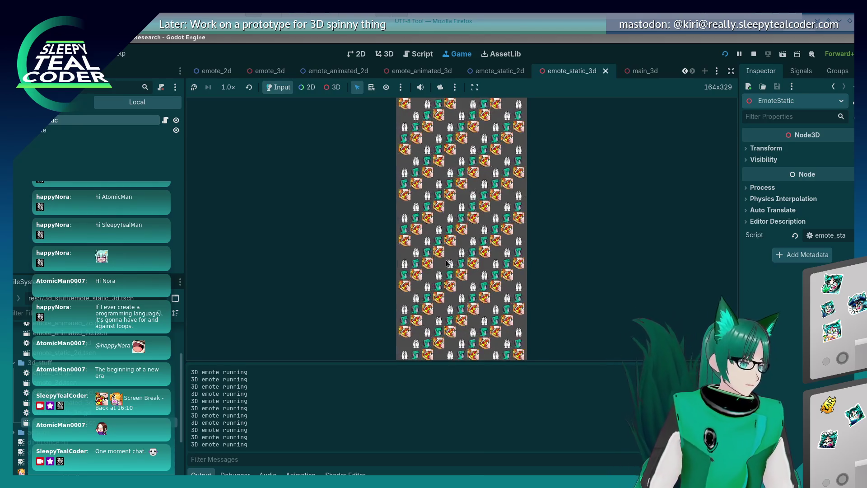
left_click(752, 58)
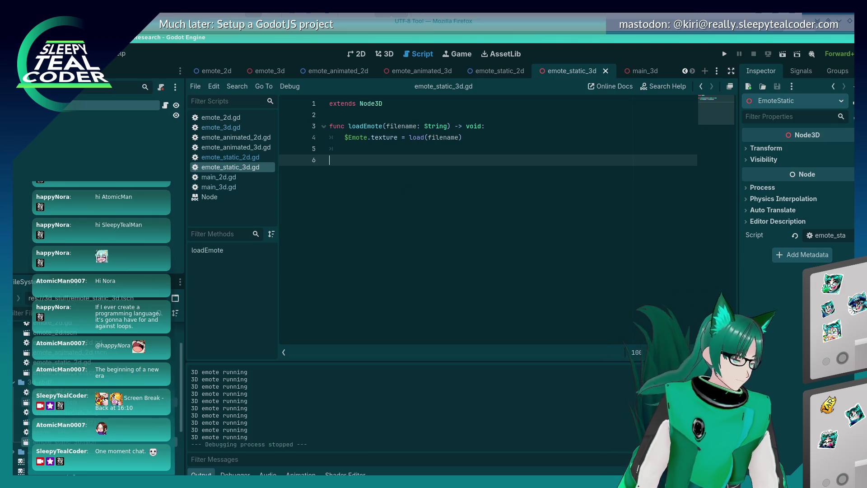
- Open emote_static_2d.tscn and view its EmoteStatic Node2D root in the 2D workspace
double_click(62, 362)
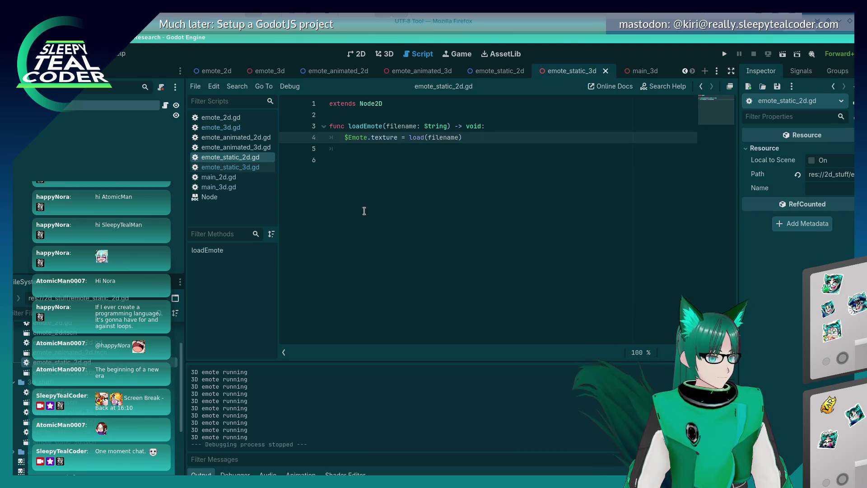
left_click(230, 167)
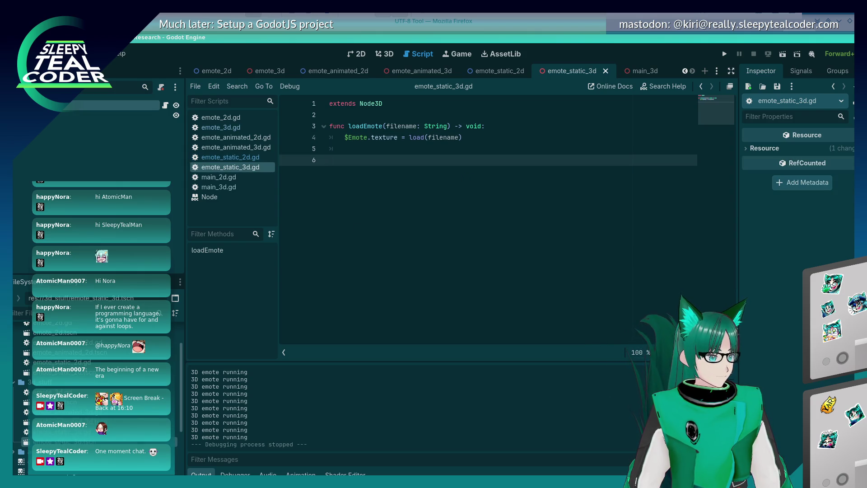
double_click(81, 374)
left_click(358, 54)
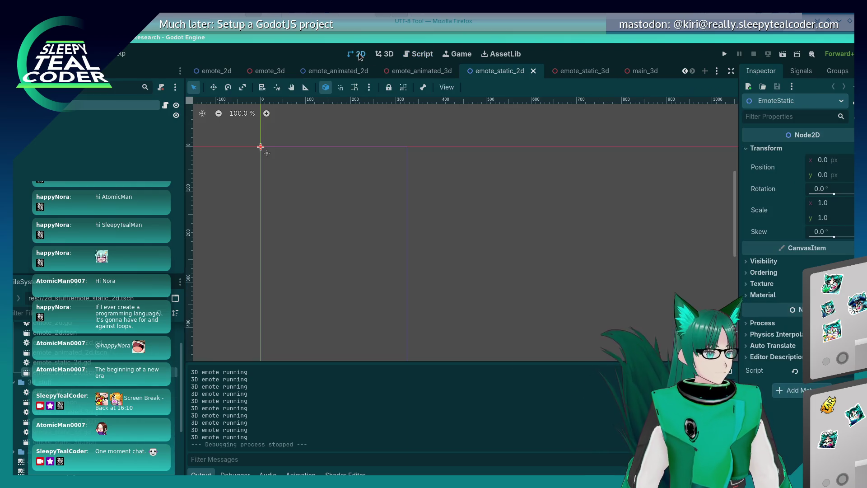
scroll(260, 154, "up", 12)
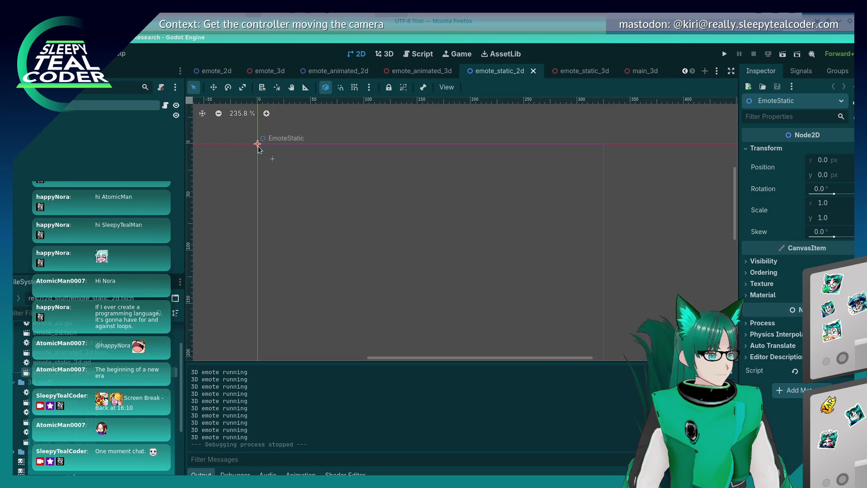
- Open emote_static_3d.tscn in the 3D workspace and select its Emote Sprite3D to inspect it
left_click(383, 54)
double_click(63, 441)
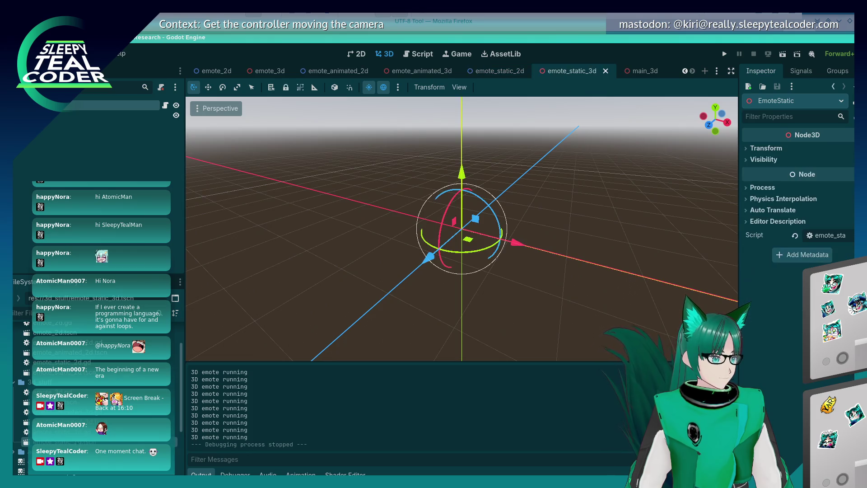
scroll(457, 220, "up", 10)
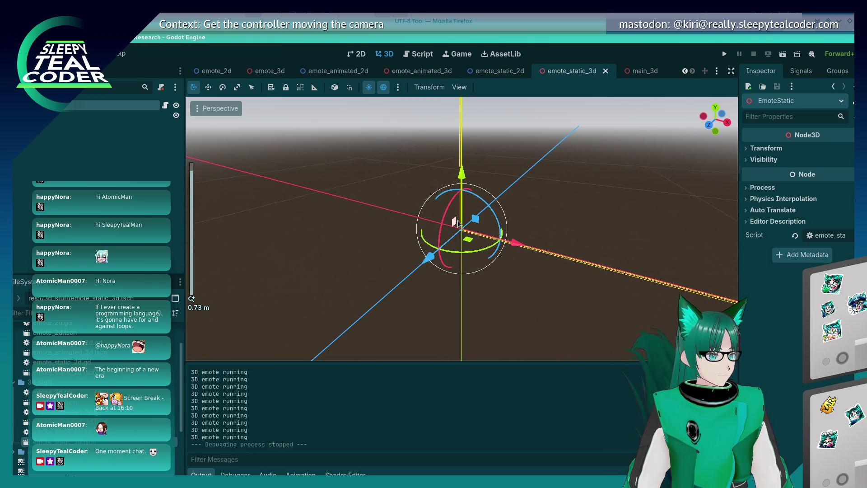
scroll(457, 220, "up", 2)
scroll(457, 220, "down", 2)
left_click_drag(457, 221, 459, 255)
scroll(459, 255, "down", 10)
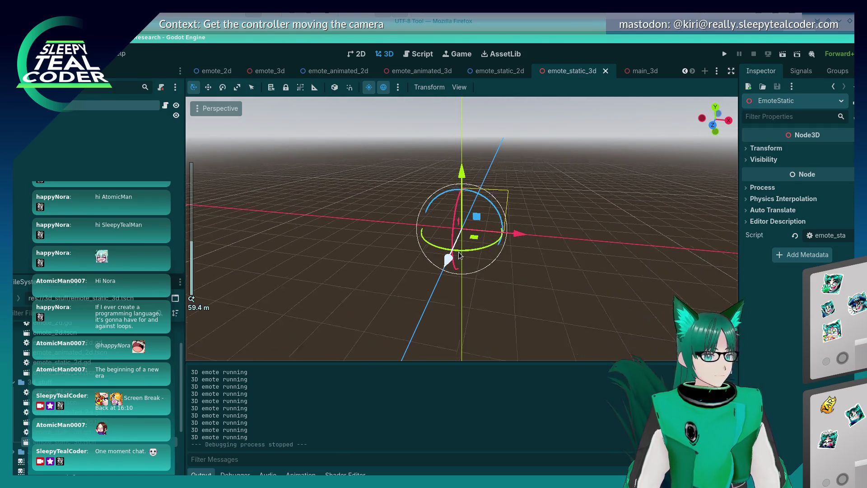
scroll(459, 255, "up", 2)
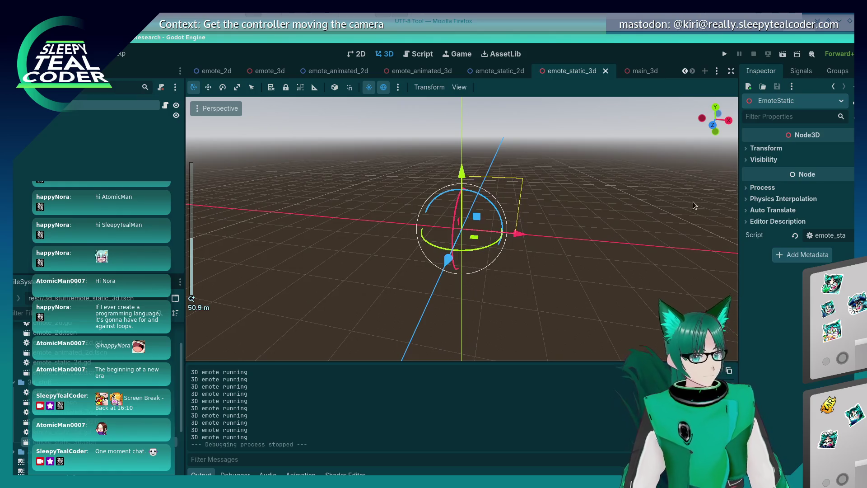
left_click(91, 116)
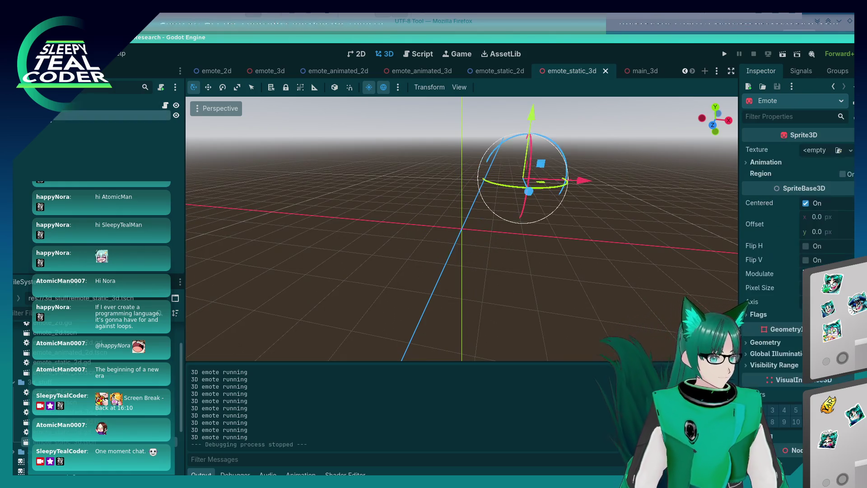
mouse_move(496, 180)
left_mouse_down()
mouse_move(410, 218)
mouse_move(467, 243)
mouse_move(595, 148)
mouse_move(577, 167)
left_mouse_up()
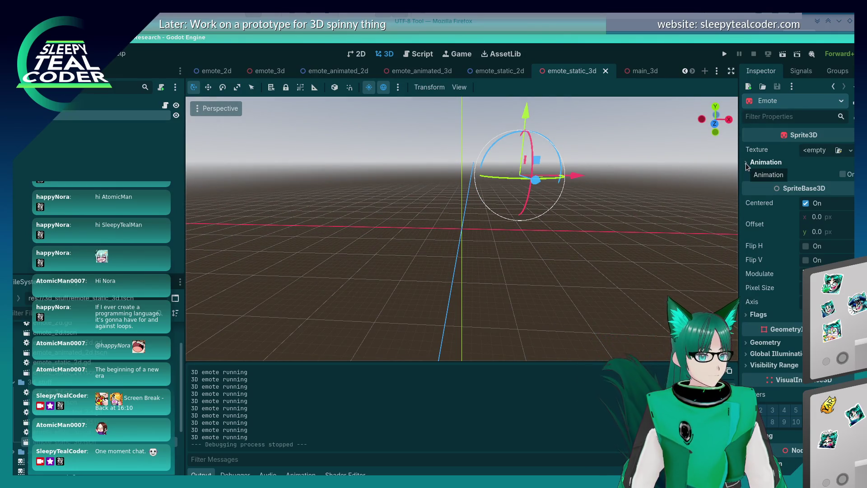
- Assign dreamt12Sip.png as the Emote sprite's texture
left_click(838, 151)
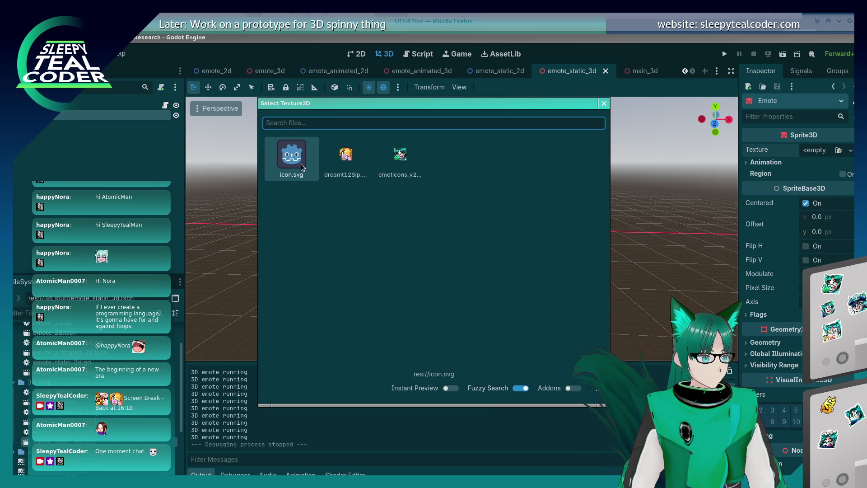
double_click(358, 159)
mouse_move(537, 169)
left_mouse_down()
mouse_move(490, 197)
mouse_move(556, 221)
left_mouse_up()
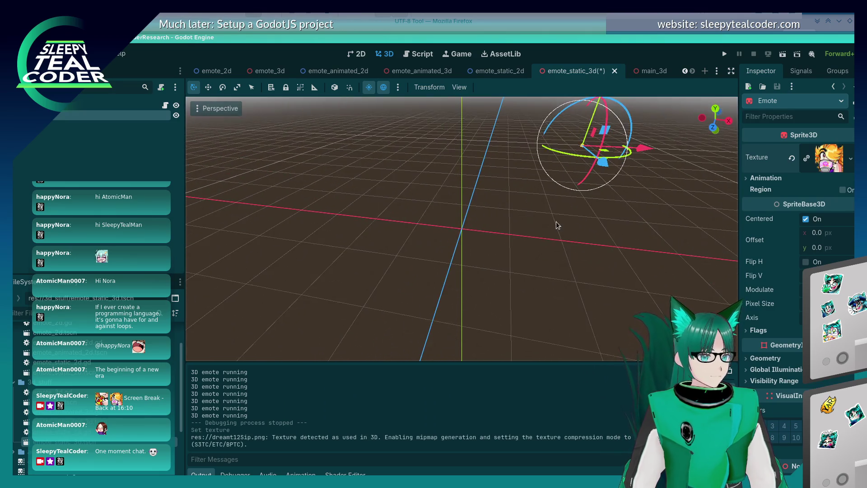
scroll(760, 356, "down", 4)
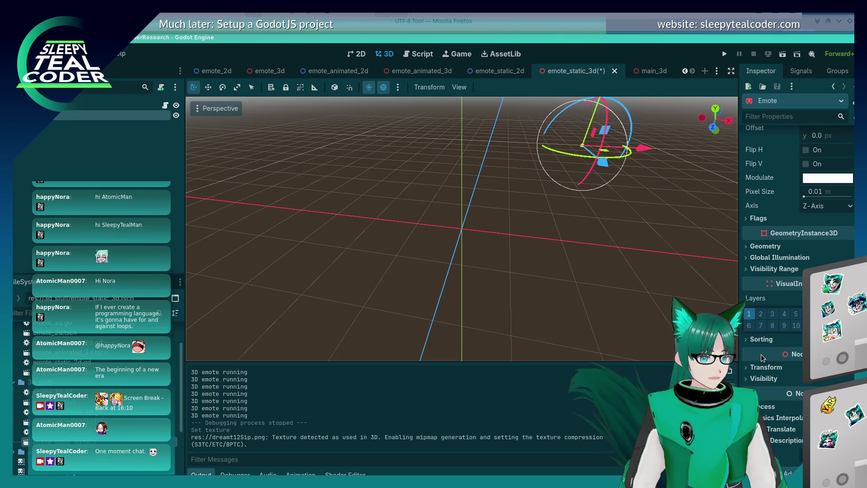
- Set the sprite's Transform position x and y to 0 and save the scene
left_click(766, 367)
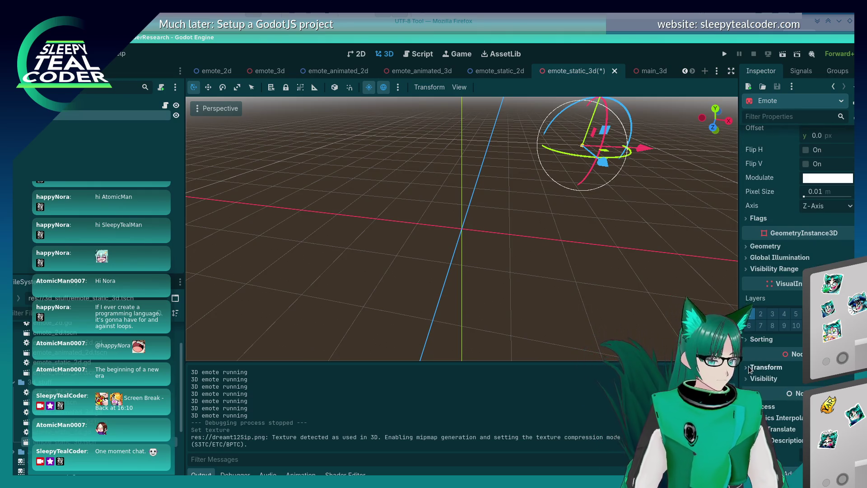
left_click(773, 392)
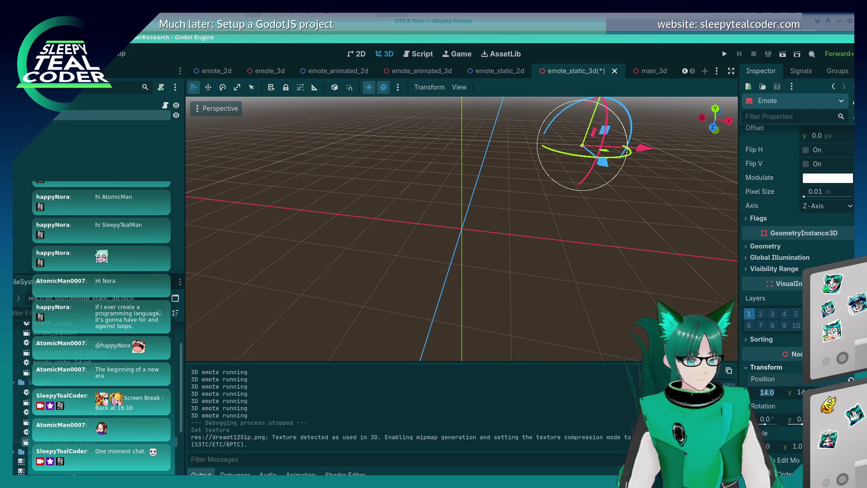
type("0")
key("Tab")
type("0")
key("Return")
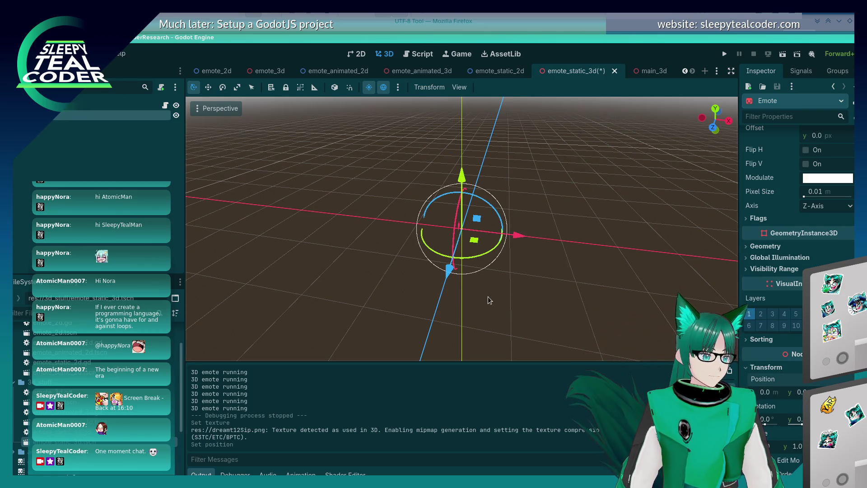
left_click(488, 300)
key("ctrl+s")
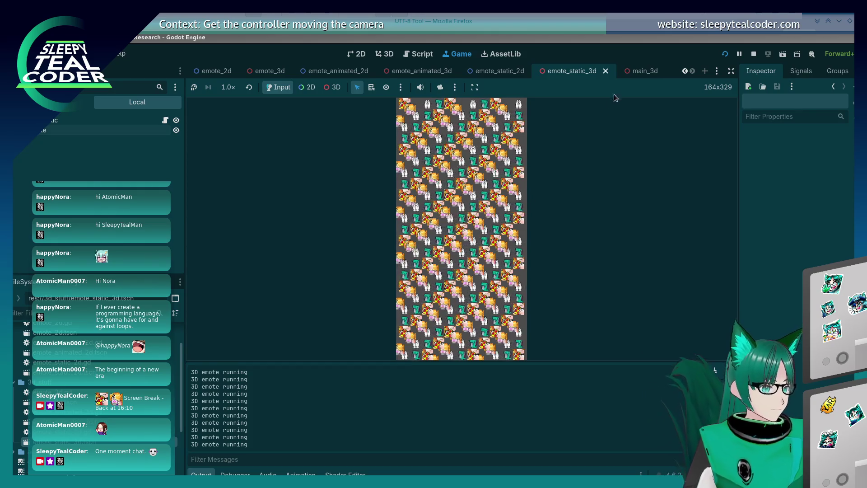
- Stop the game and move the Emote sprite to position x 0.15
left_click(754, 53)
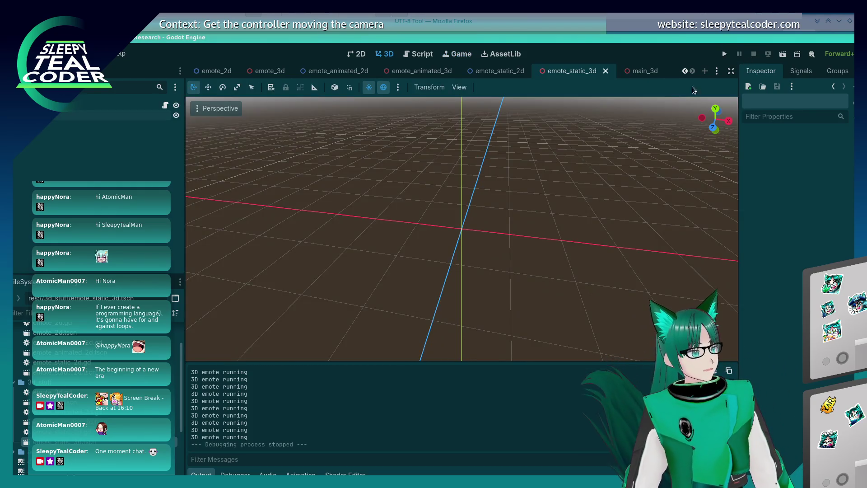
scroll(418, 231, "up", 5)
scroll(474, 234, "up", 5)
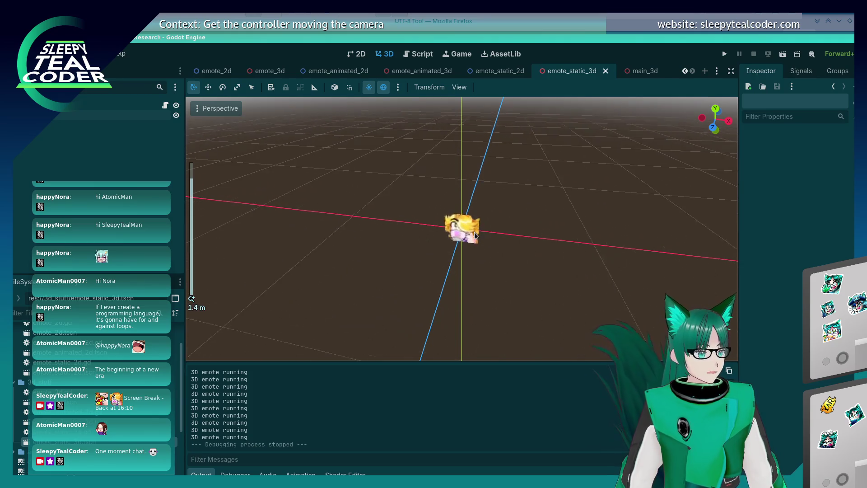
left_click(462, 229)
left_click_drag(530, 233, 546, 235)
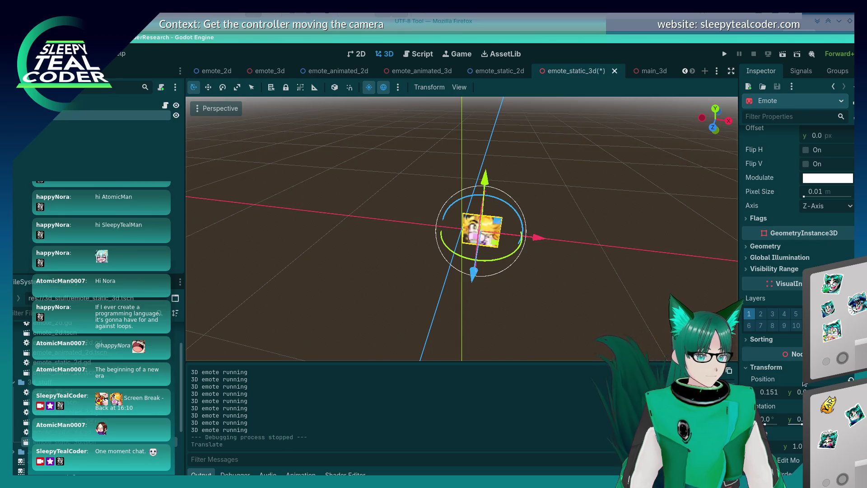
type("0.15")
key("Tab")
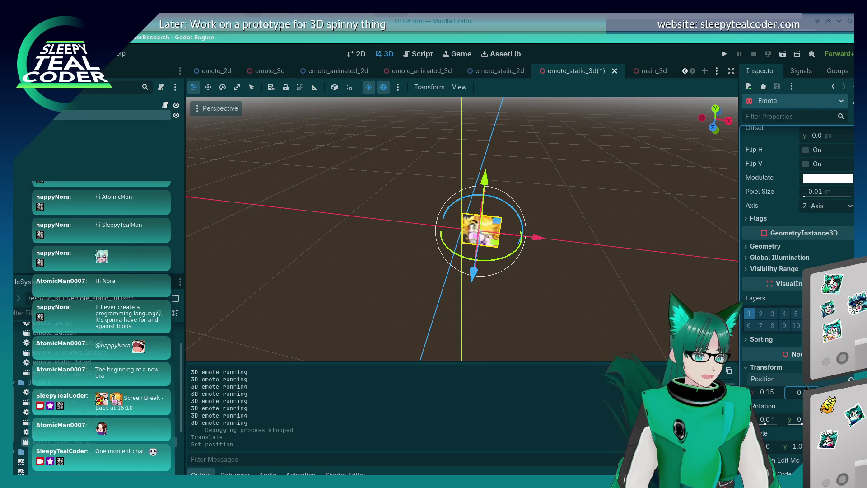
key("Return")
left_click(614, 293)
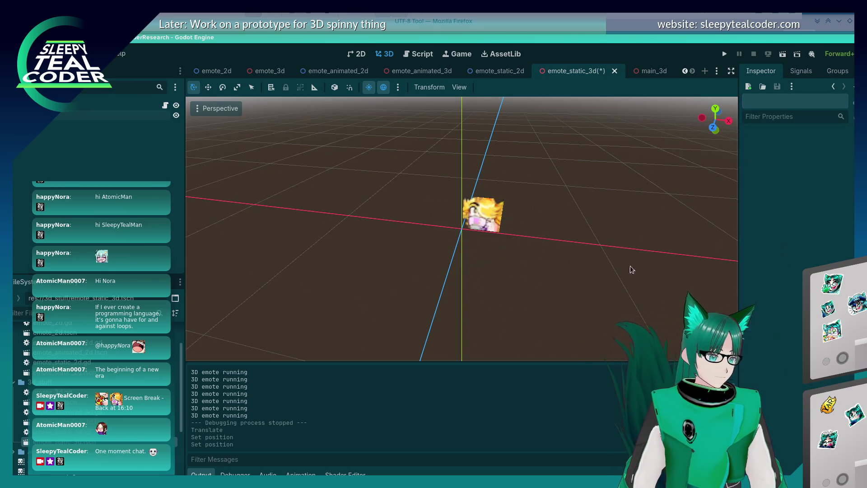
- Nudge the sprite's x position down to 0.14, then save and rerun the game
scroll(492, 238, "up", 3)
scroll(489, 235, "up", 5)
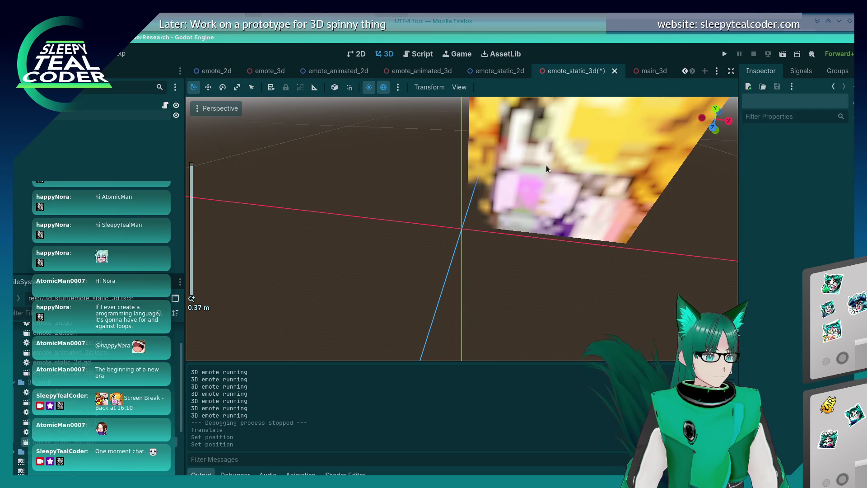
left_click(546, 165)
left_click_drag(778, 387, 772, 388)
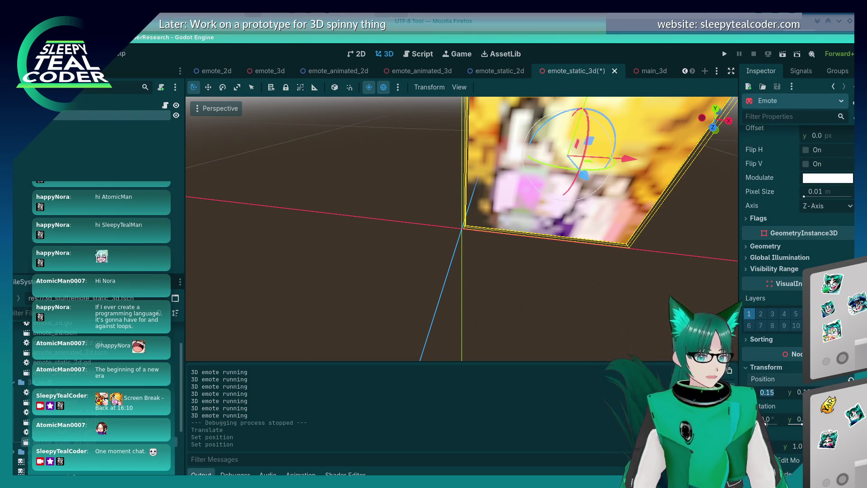
key("Tab")
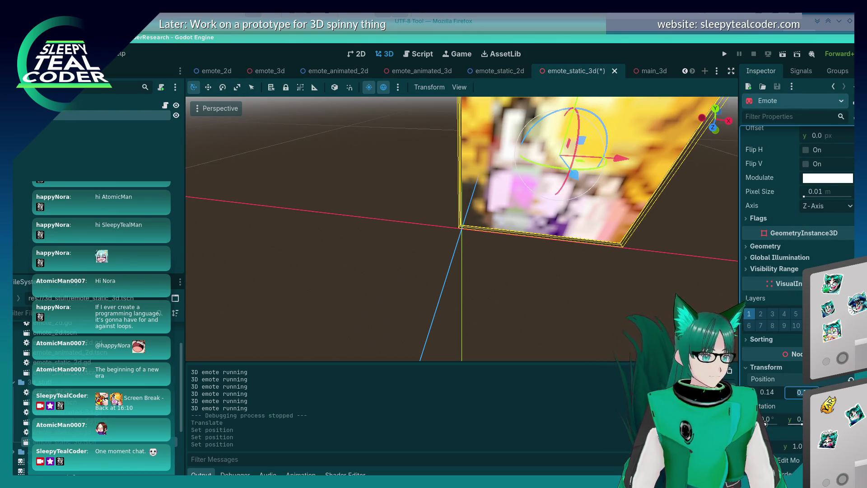
left_click(469, 313)
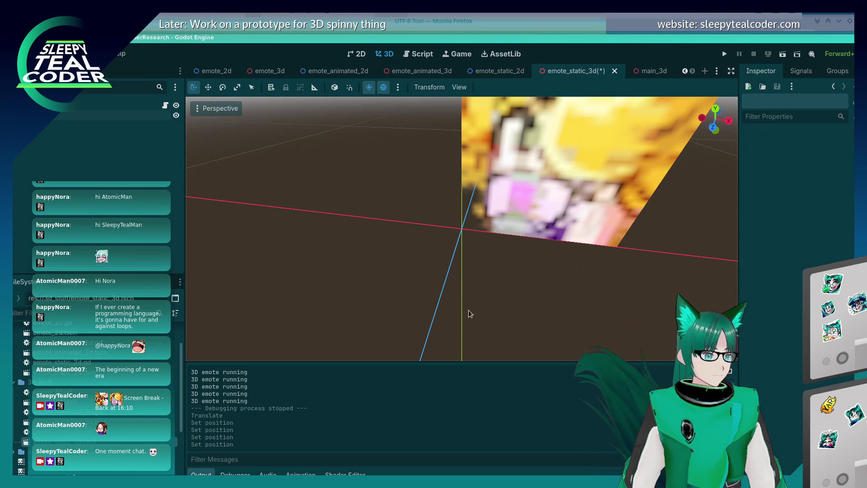
left_click(724, 54)
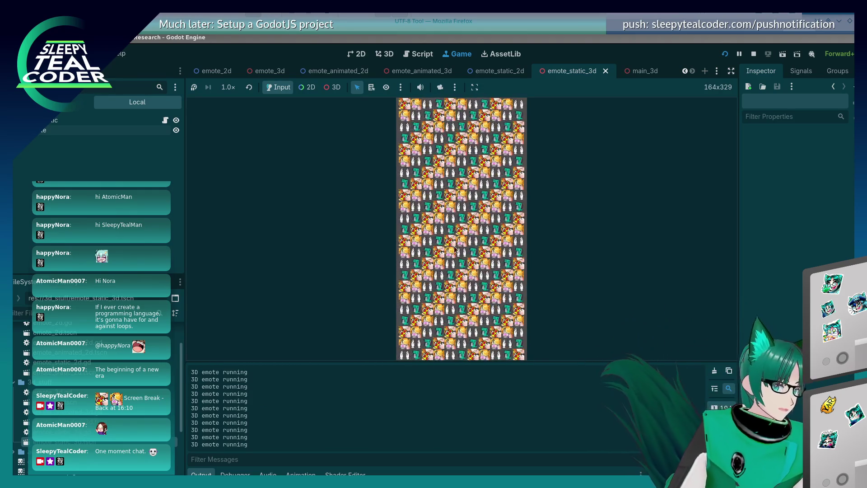
- Turn off Embed Game on Next Play in the Game tab's embedding options
scroll(456, 248, "down", 2)
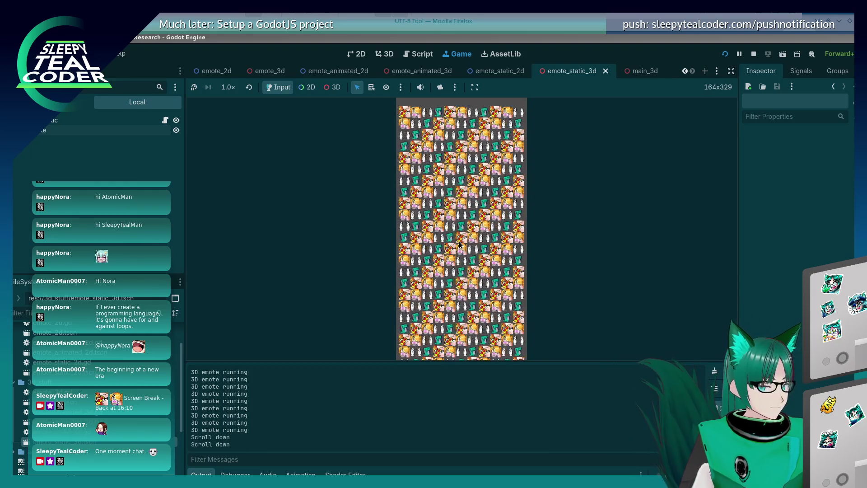
scroll(460, 243, "down", 4)
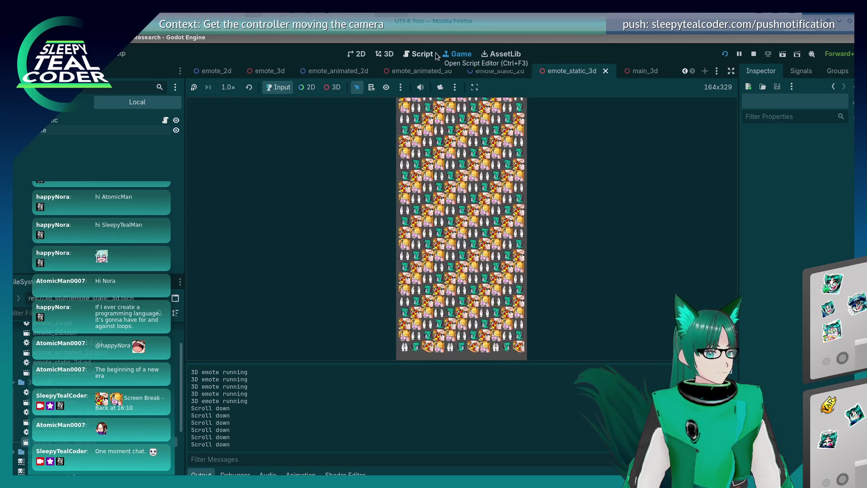
left_click(420, 58)
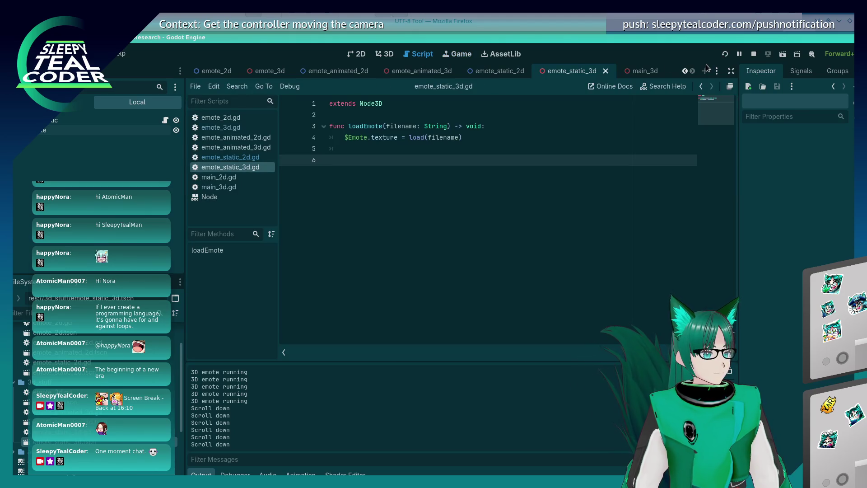
key("F5")
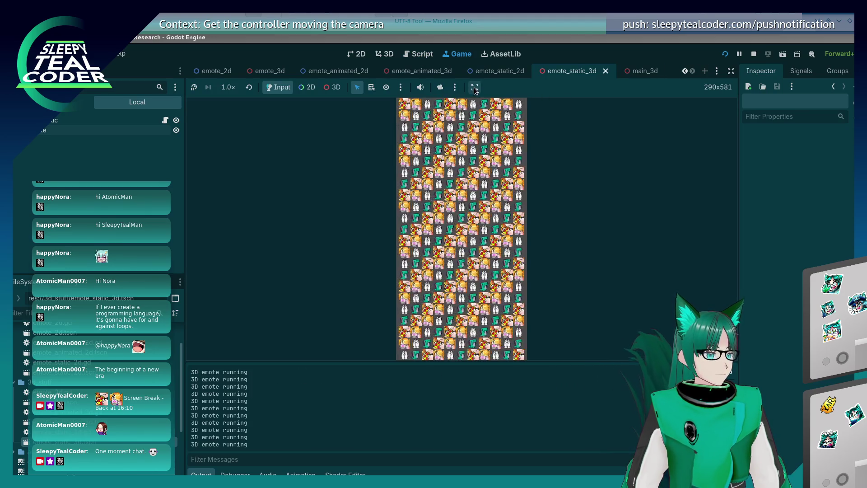
left_click(475, 88)
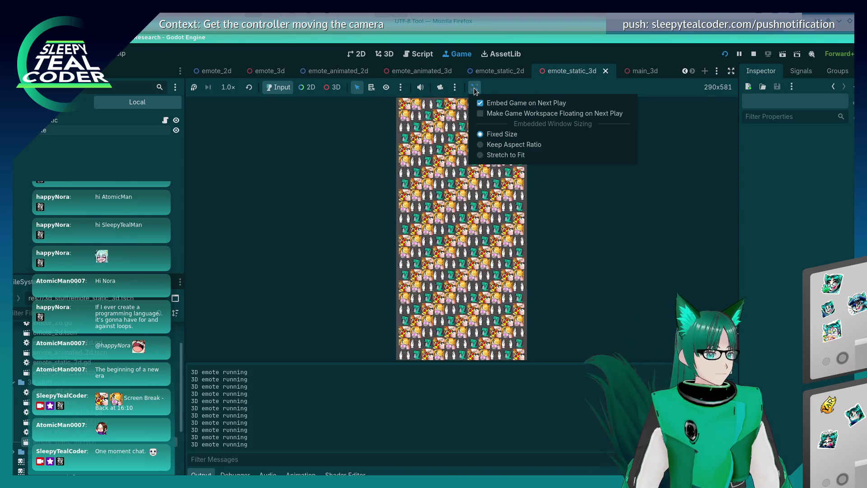
left_click(497, 103)
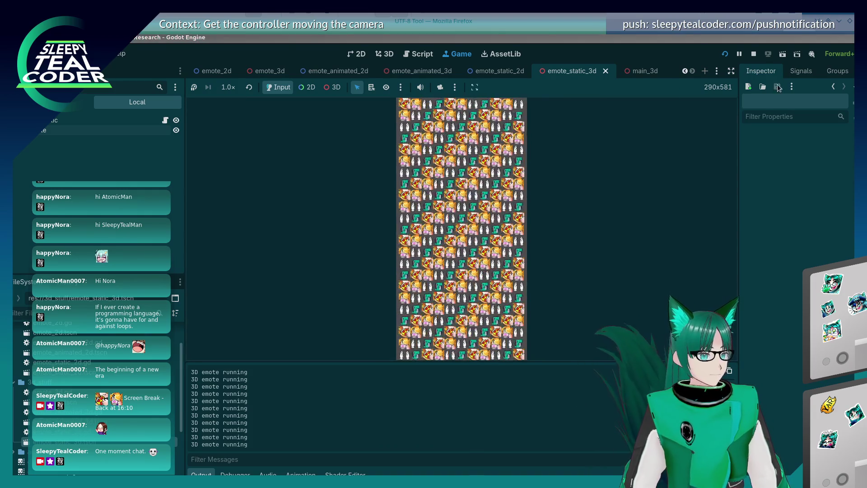
key("F8")
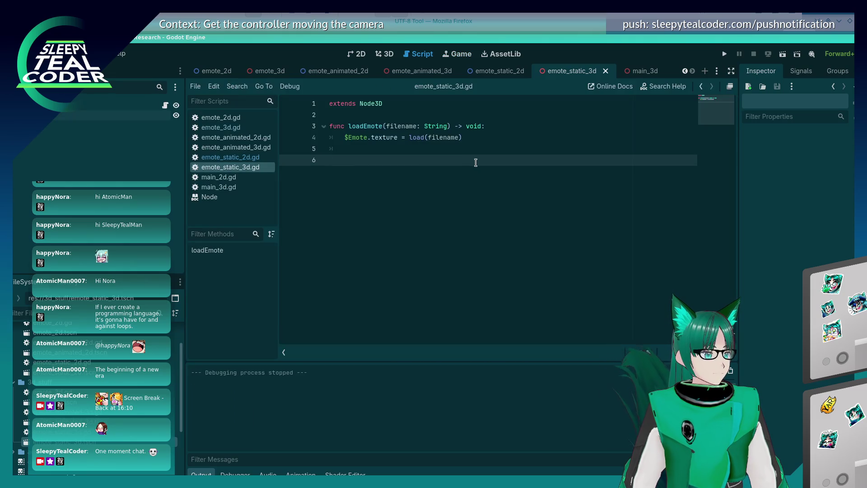
- Run the game in its own window, test scrolling and middle-click camera reset, then close it
left_click(722, 57)
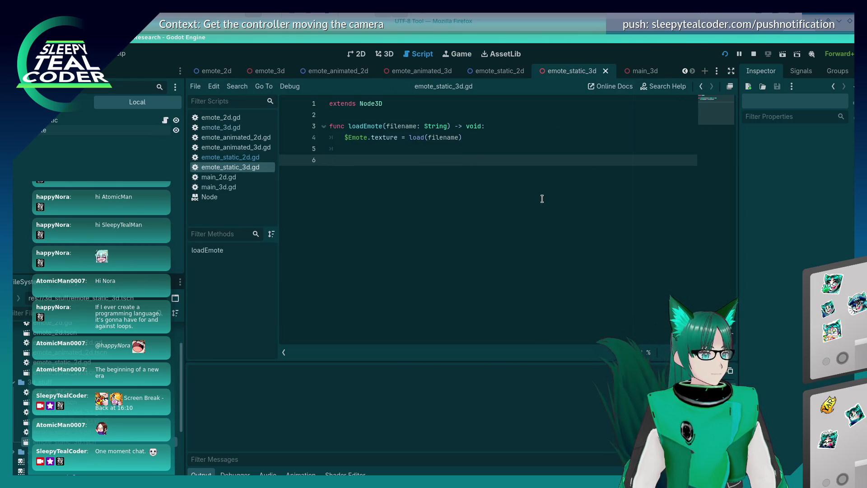
scroll(453, 204, "up", 4)
scroll(453, 204, "down", 4)
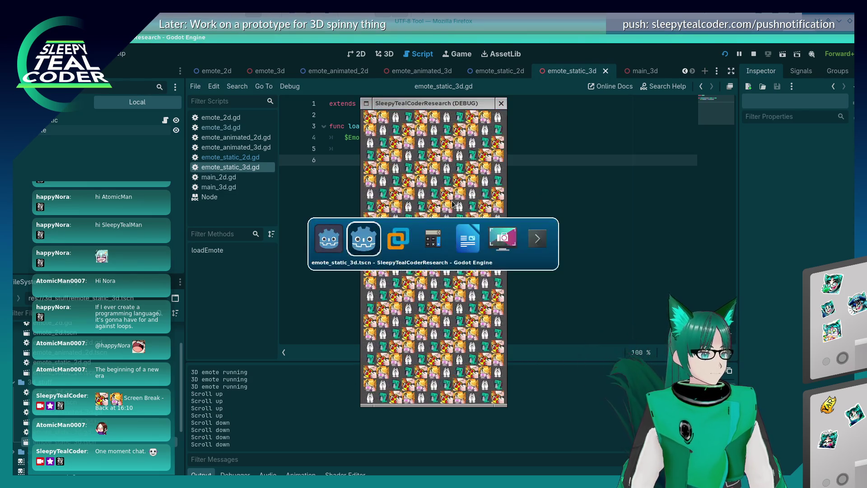
scroll(453, 204, "up", 4)
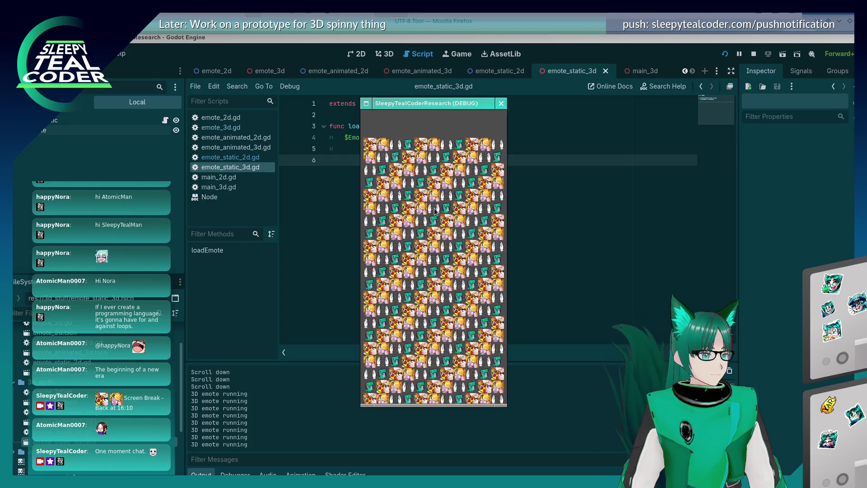
middle_click(453, 217)
scroll(452, 217, "up", 4)
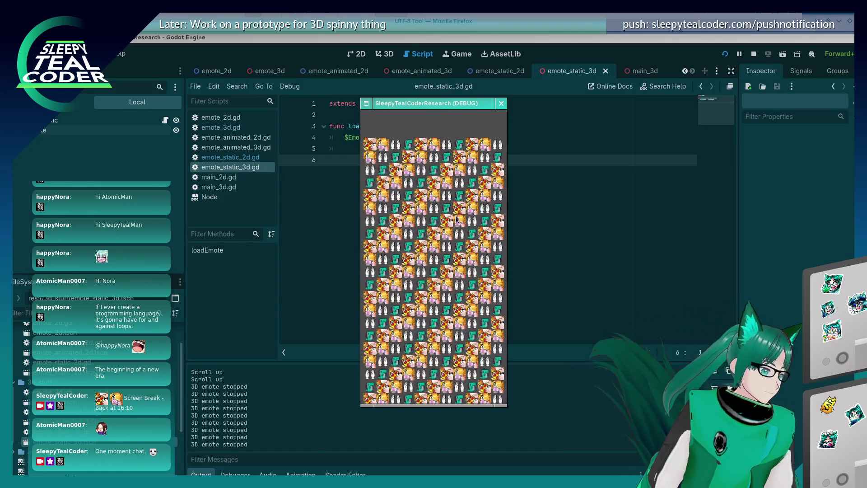
middle_click(453, 236)
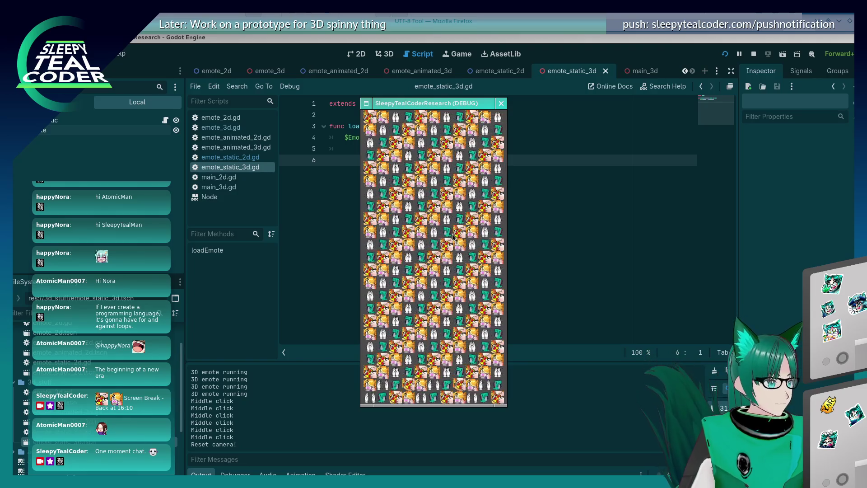
left_click(500, 103)
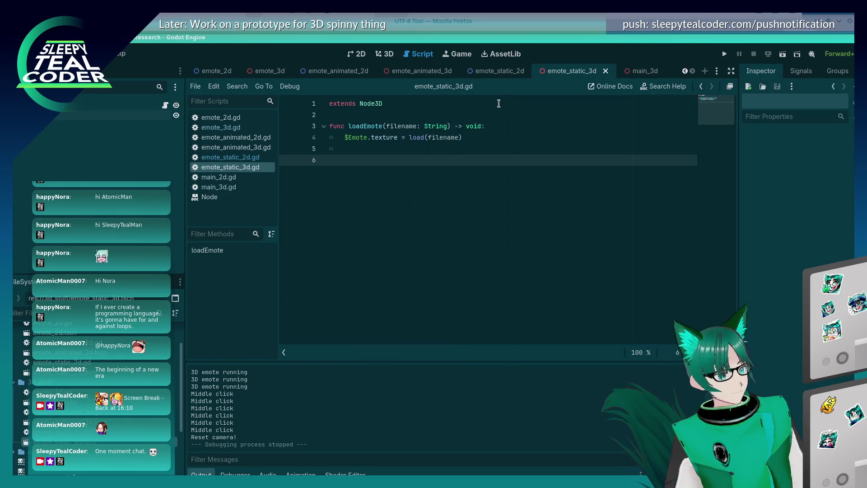
- Return to the emote_static_3d 3D view, select the Emote sprite, and orbit around it
left_click(461, 54)
left_click(382, 56)
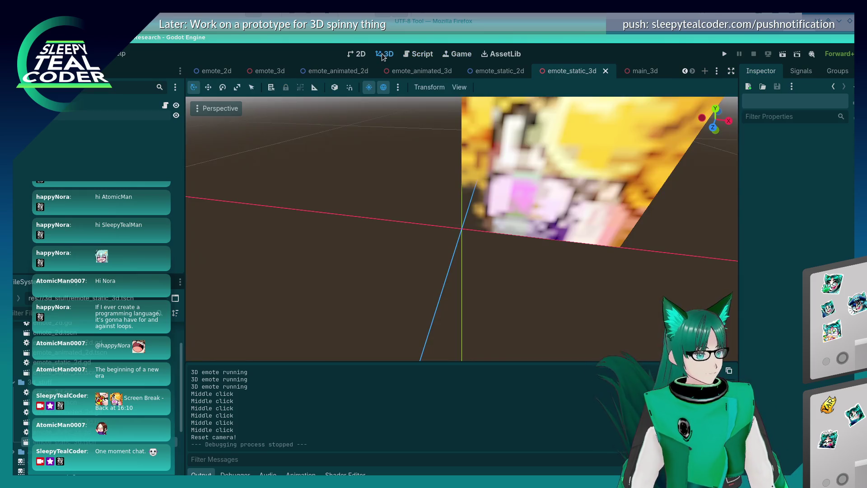
left_click(572, 205)
scroll(556, 266, "down", 5)
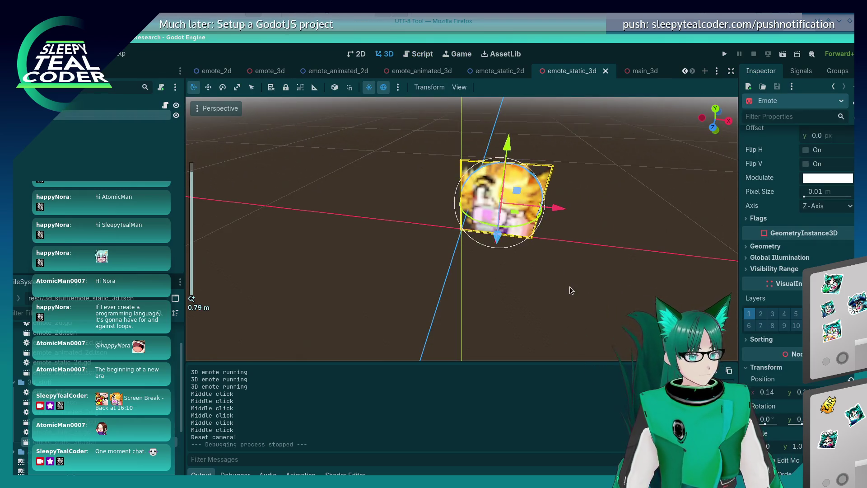
left_click_drag(546, 278, 669, 262)
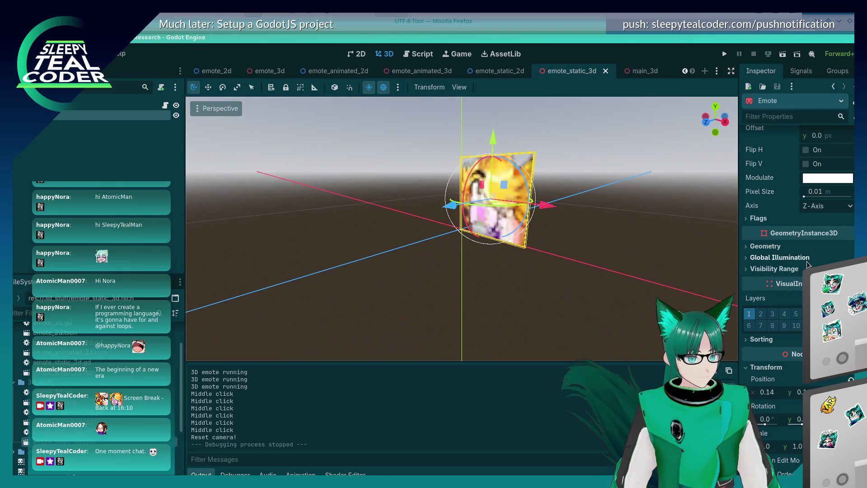
- Expand the sprite's Animation section (Hframes 1, Vframes 1, Frame 0) and orbit to a front view
left_click(784, 258)
left_click(785, 257)
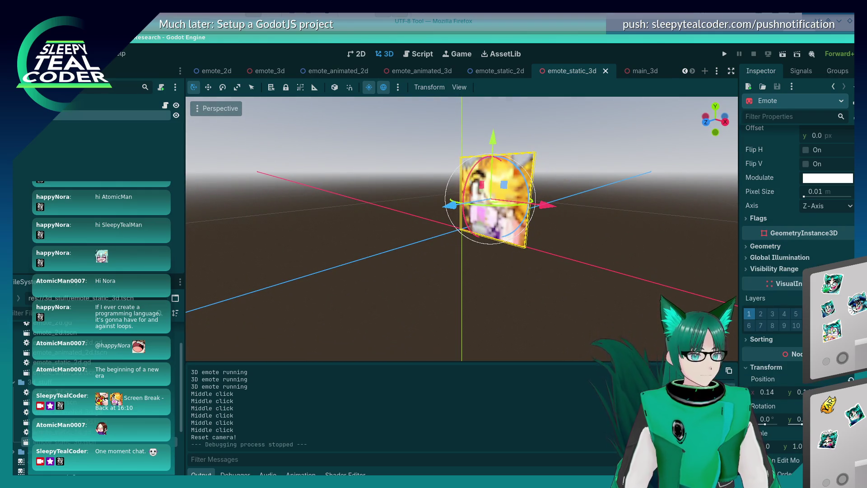
scroll(797, 258, "up", 5)
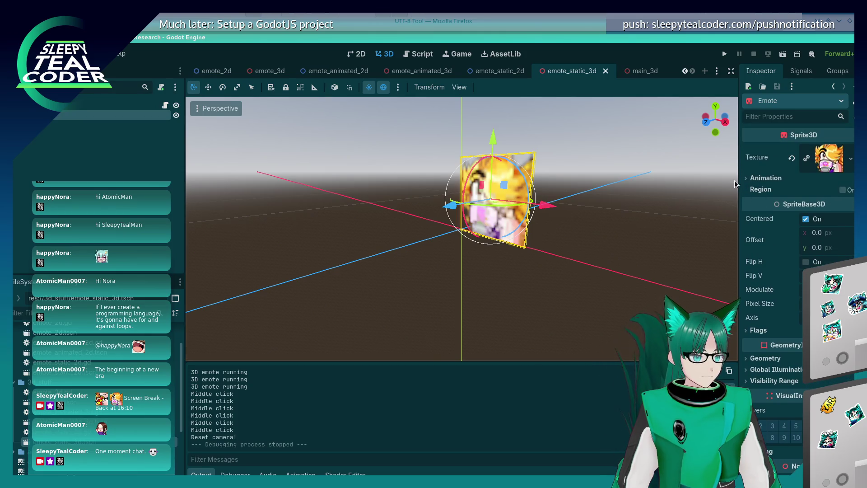
left_click(751, 178)
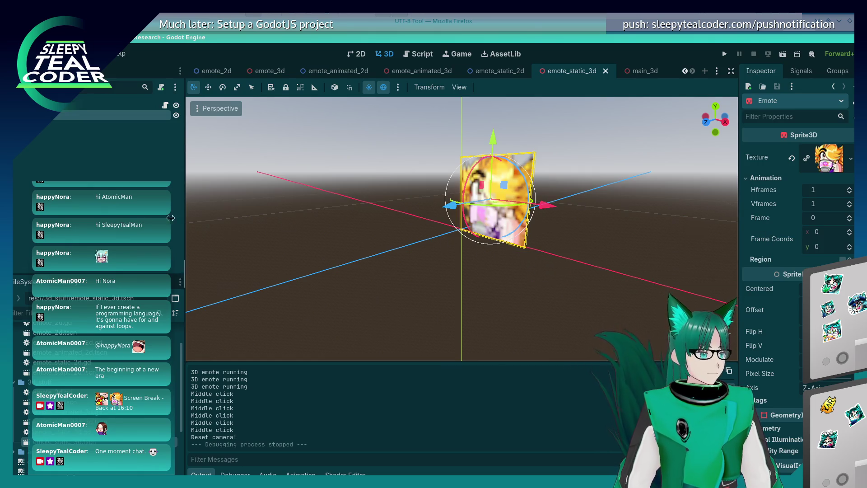
mouse_move(343, 246)
left_mouse_down()
mouse_move(449, 275)
mouse_move(360, 271)
mouse_move(385, 283)
mouse_move(459, 276)
mouse_move(434, 254)
left_mouse_up()
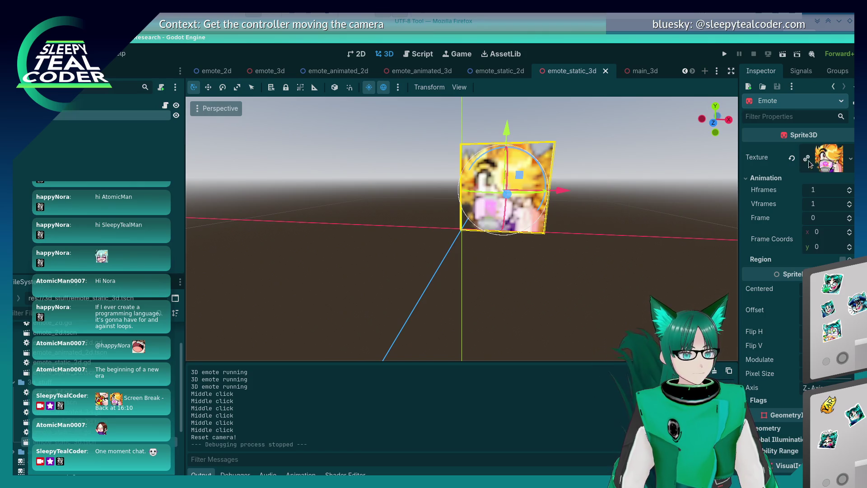
- Expand the sprite's Texture to show its 28×28 preview and Resource details
left_click(833, 164)
scroll(796, 374, "down", 2)
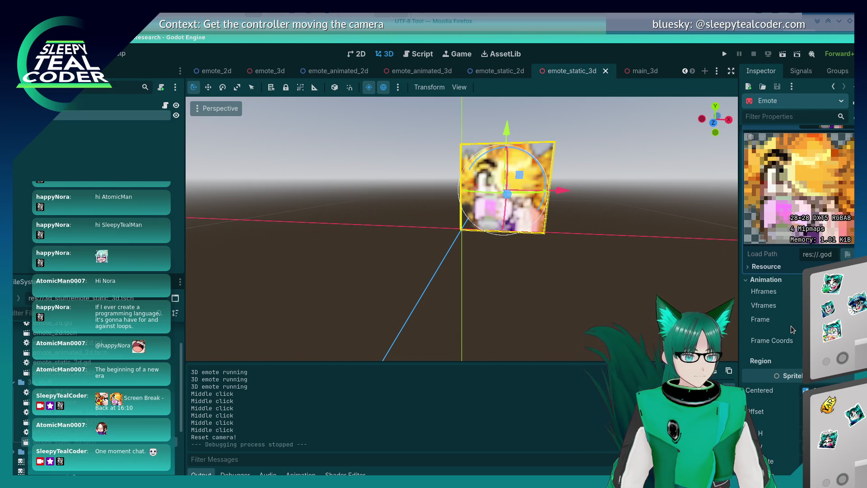
left_click(748, 266)
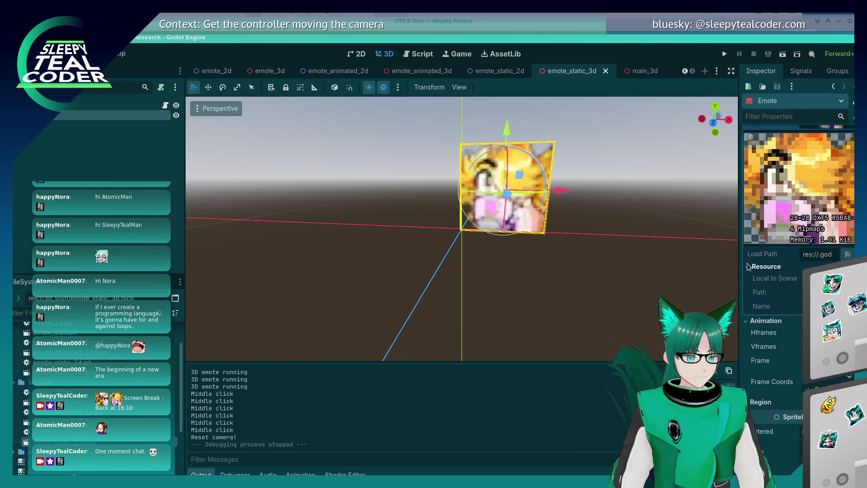
- Reselect the Emote sprite and review SpriteBase3D: Centered, 0.0 px offset, 0.01 m pixel size
left_click(548, 222)
left_click(524, 202)
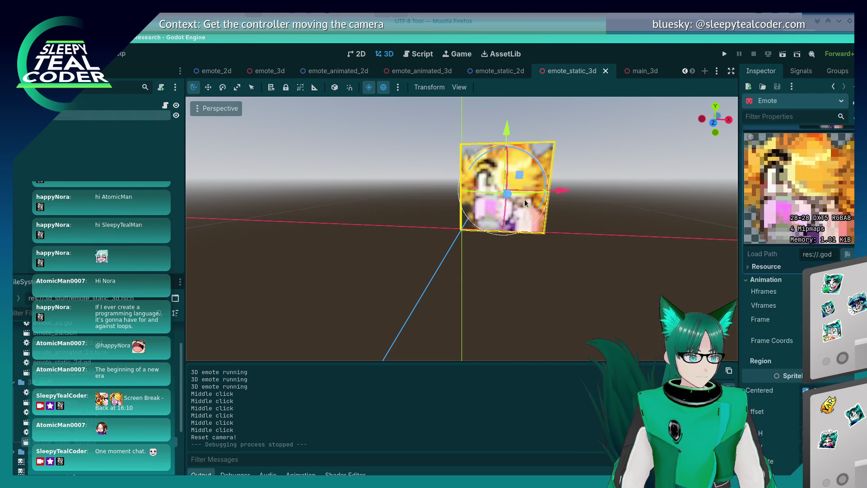
scroll(775, 357, "down", 10)
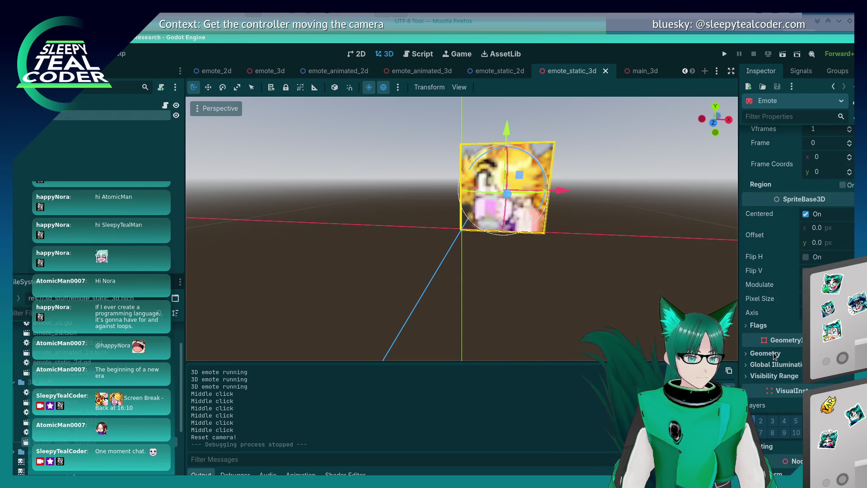
scroll(773, 352, "up", 2)
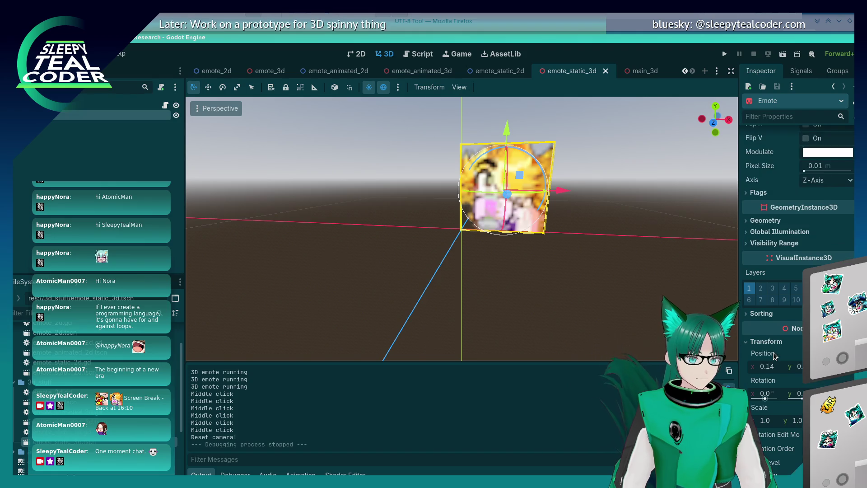
scroll(773, 352, "up", 10)
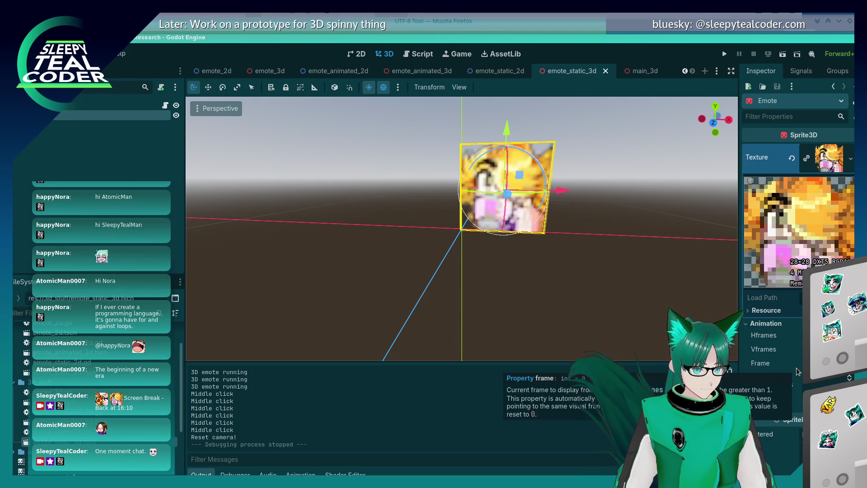
scroll(775, 382, "down", 5)
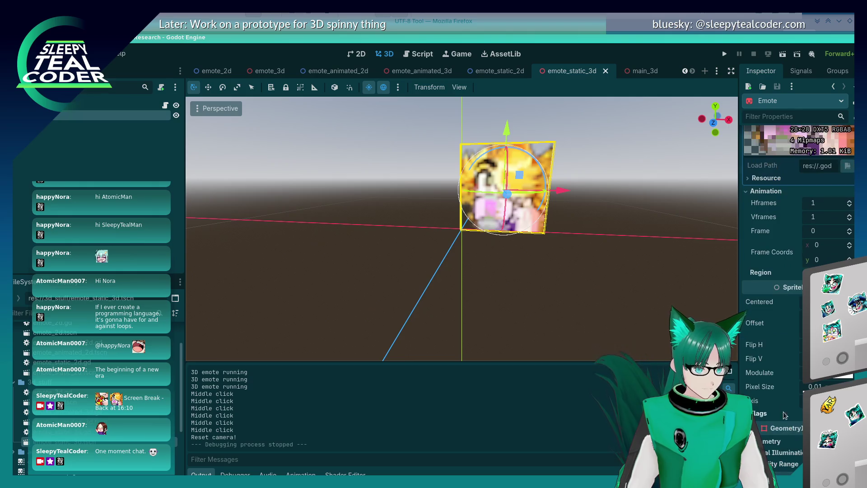
scroll(776, 382, "down", 5)
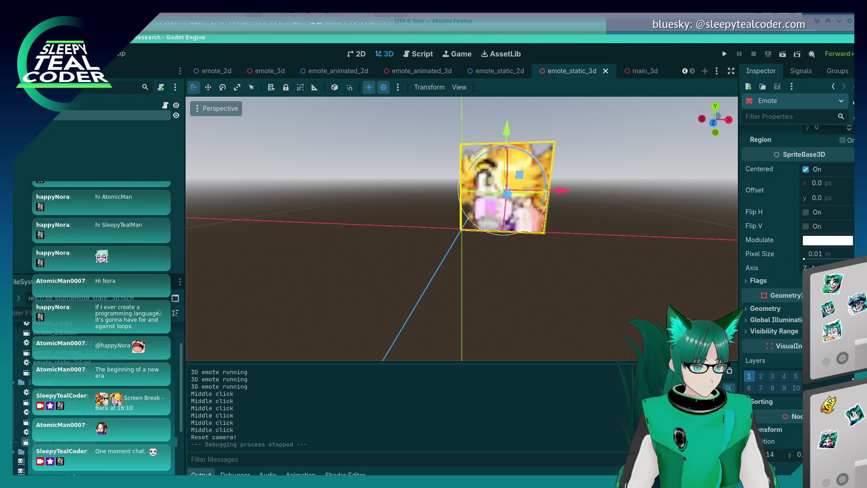
left_click(747, 283)
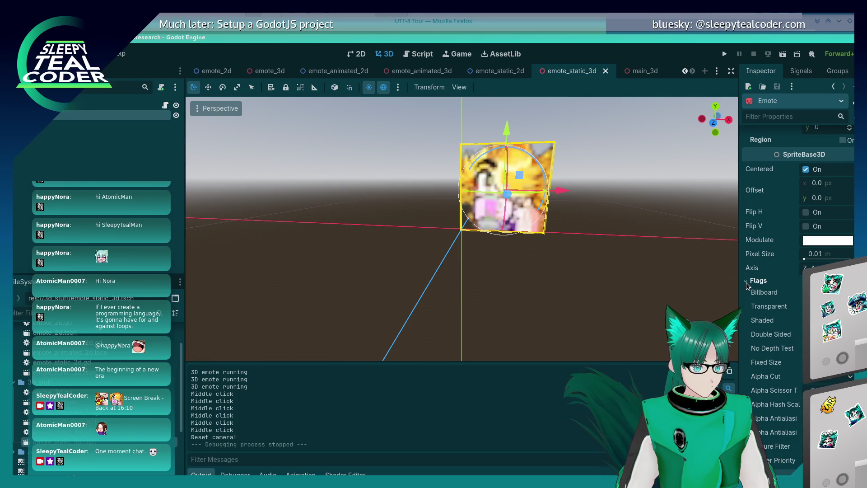
- Tick the Emote sprite's Double Sided, No Depth Test and Transparent flags
left_click(806, 334)
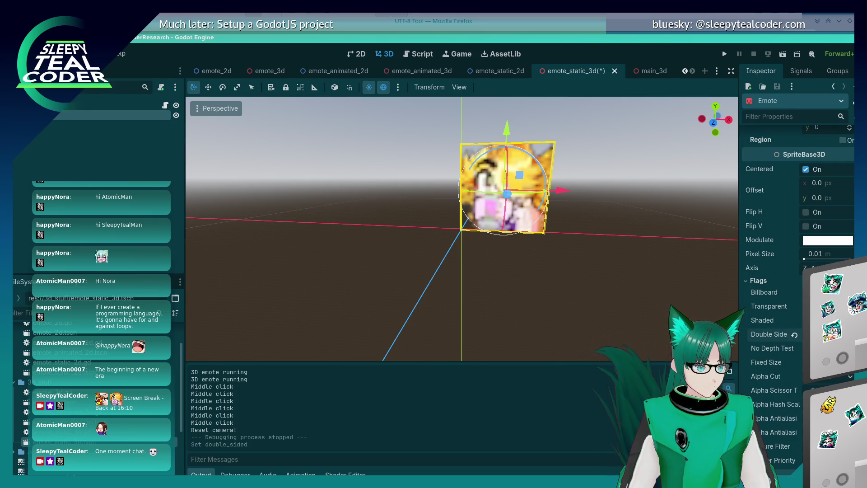
left_click(805, 348)
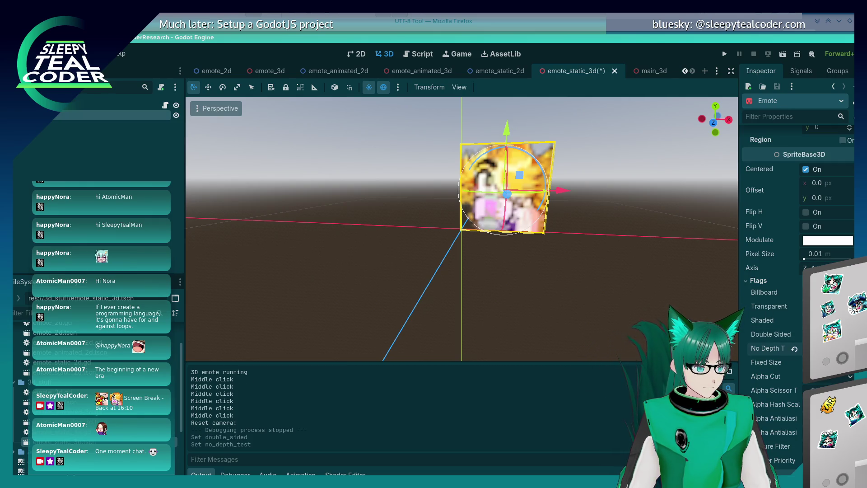
left_click(805, 306)
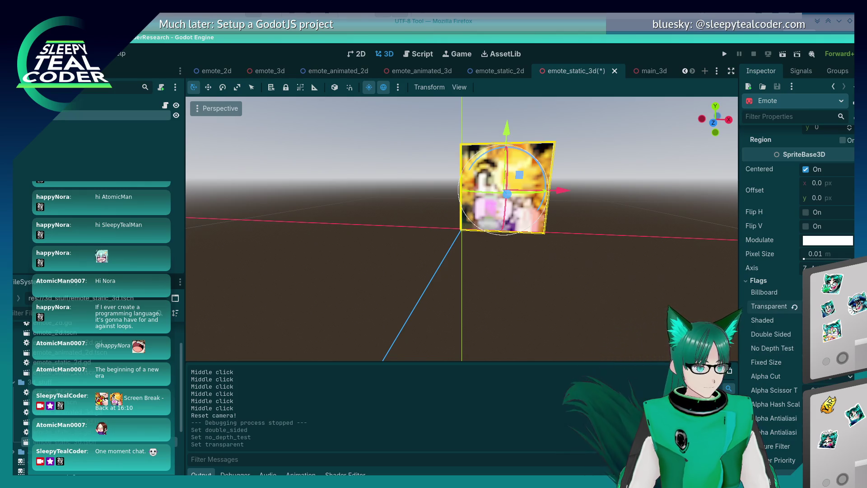
left_click(806, 306)
- Deselect the sprite to view it head-on, then select the Emote sprite again
left_click(614, 296)
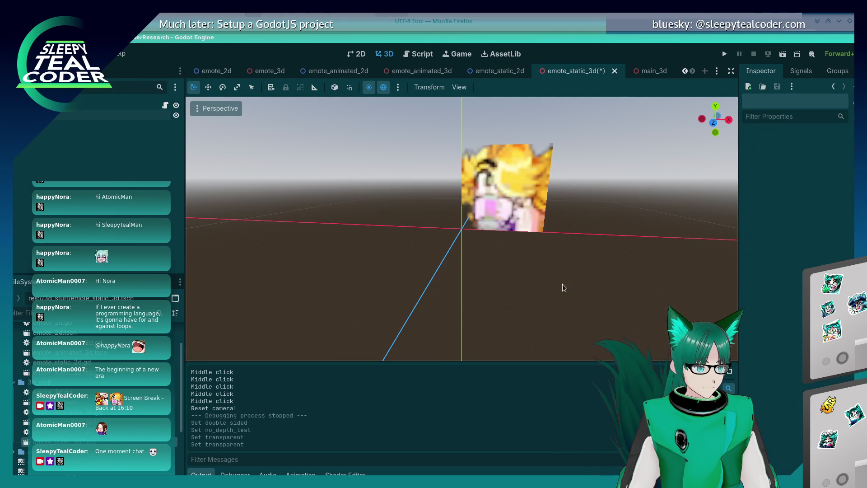
scroll(562, 286, "down", 5)
left_click_drag(562, 286, 579, 287)
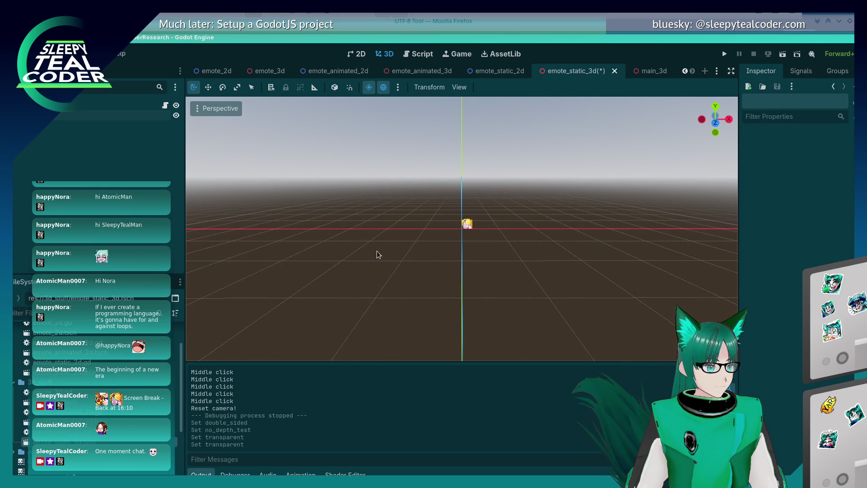
scroll(466, 234, "up", 2)
scroll(466, 233, "up", 6)
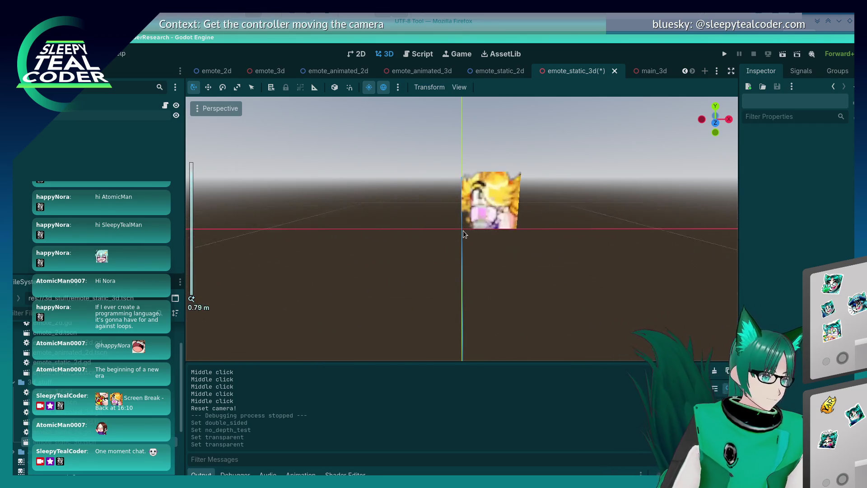
left_click(532, 191)
scroll(531, 200, "down", 3)
scroll(529, 261, "down", 4)
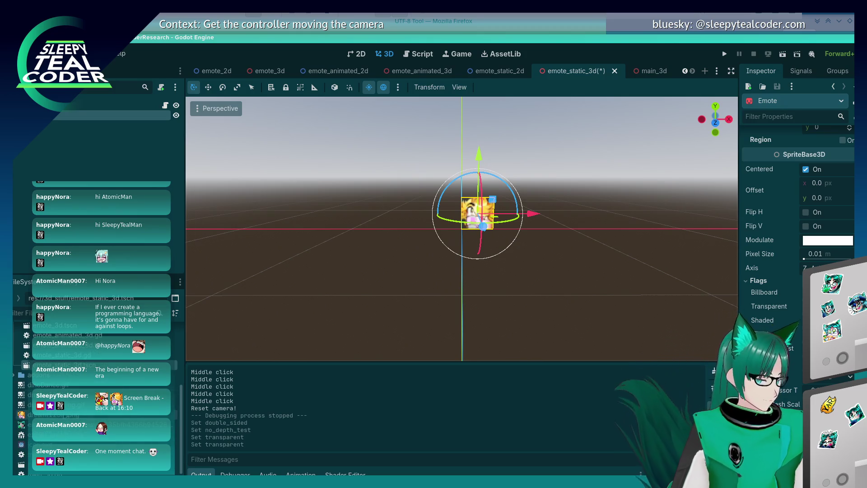
left_click(22, 414)
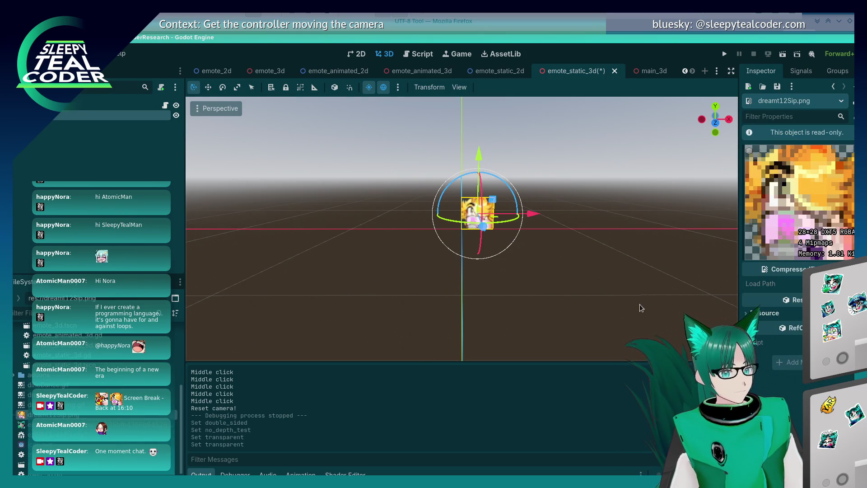
left_click(544, 256)
left_click(489, 219)
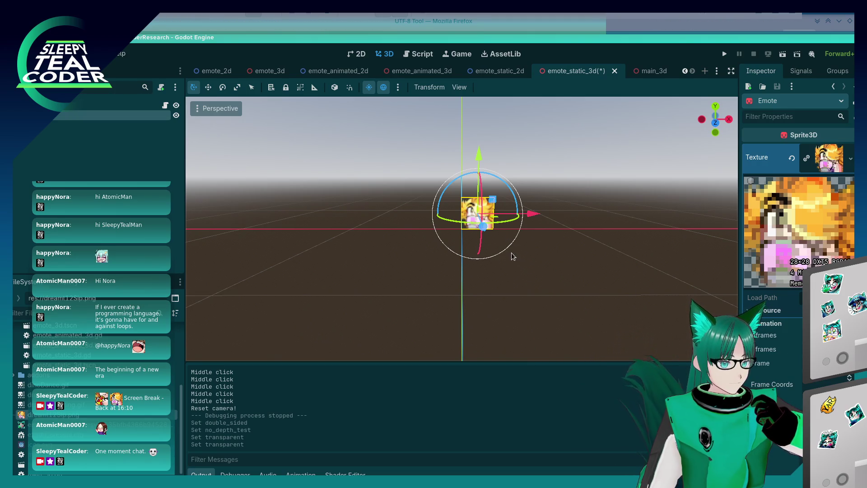
scroll(496, 226, "up", 3)
scroll(496, 227, "up", 3)
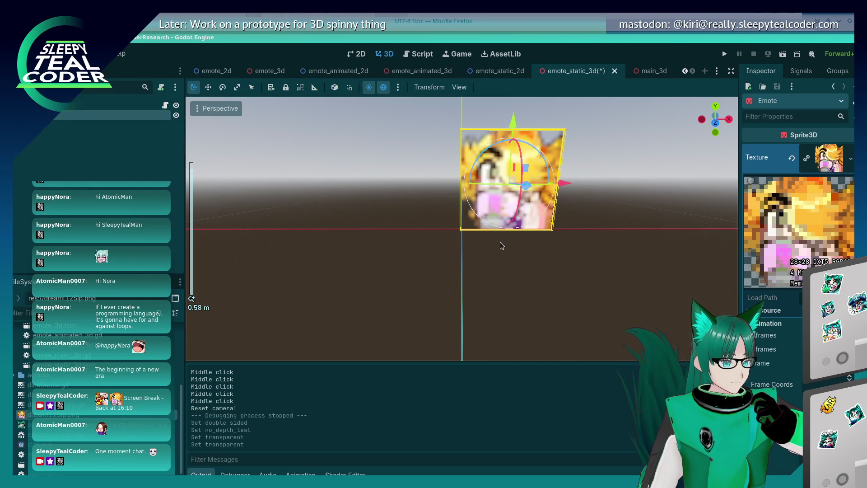
scroll(500, 245, "down", 12)
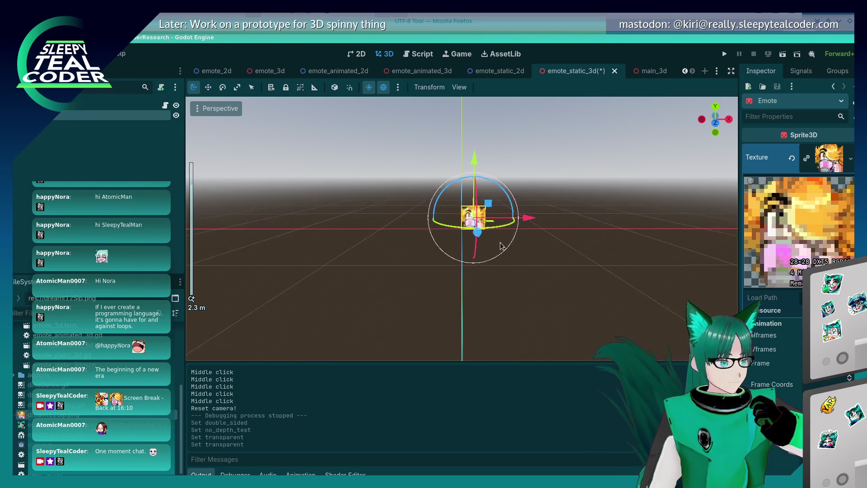
left_click(509, 298)
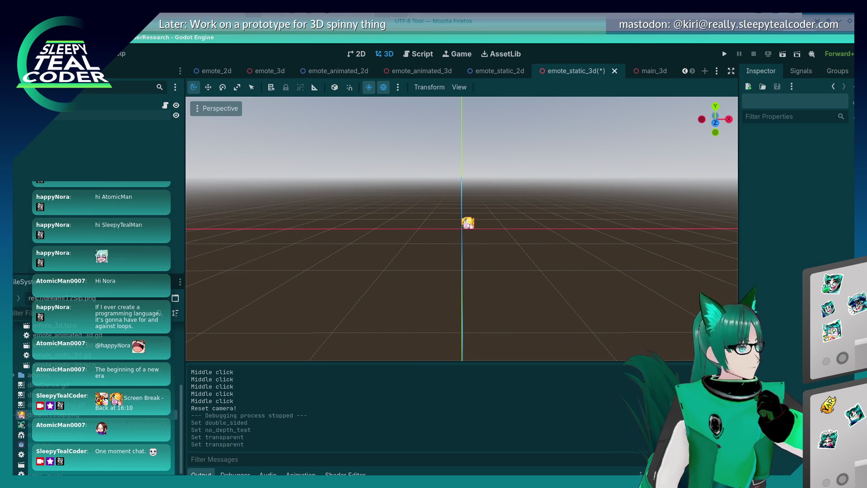
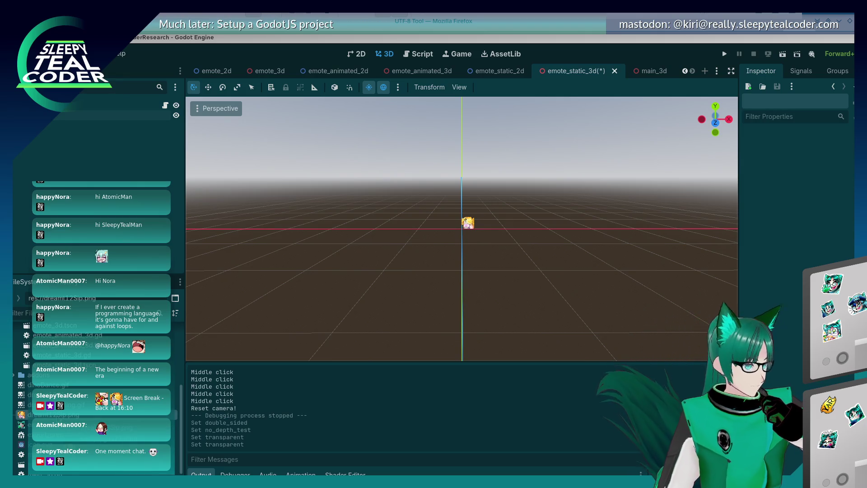
- Select the Emote sprite, clear its texture and quick-load icon.svg instead
scroll(465, 226, "up", 5)
left_click(492, 203)
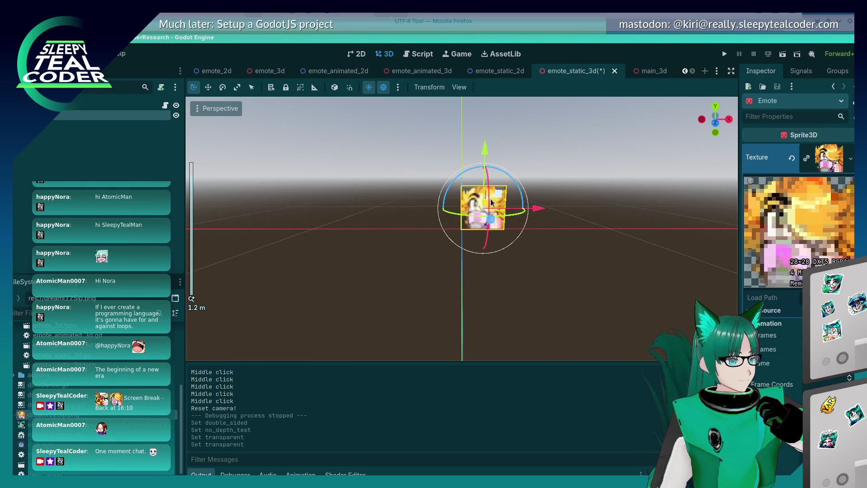
right_click(832, 169)
key("Escape")
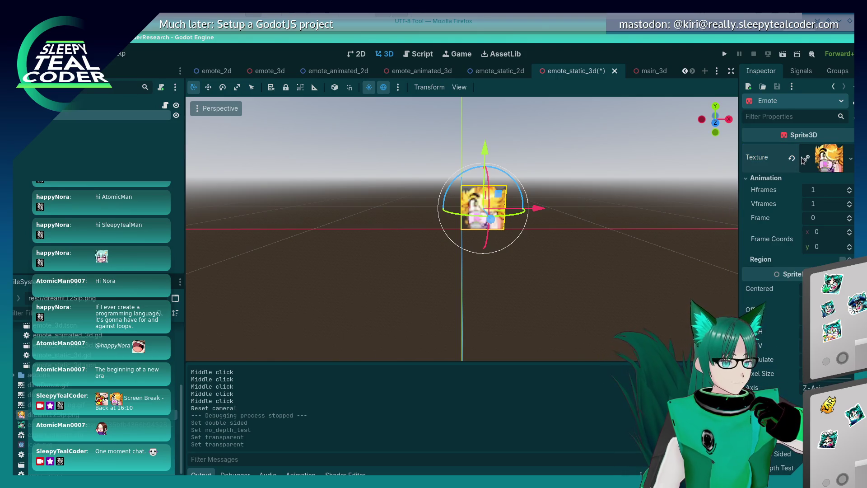
left_click(792, 157)
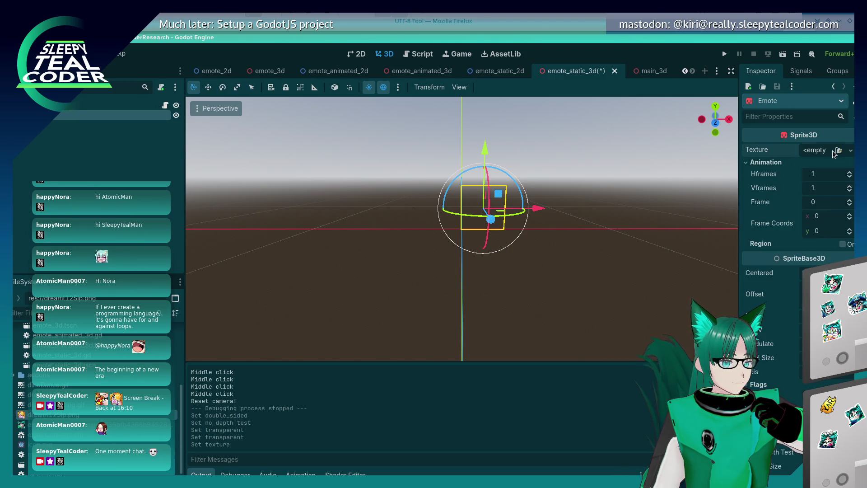
left_click(838, 151)
double_click(346, 158)
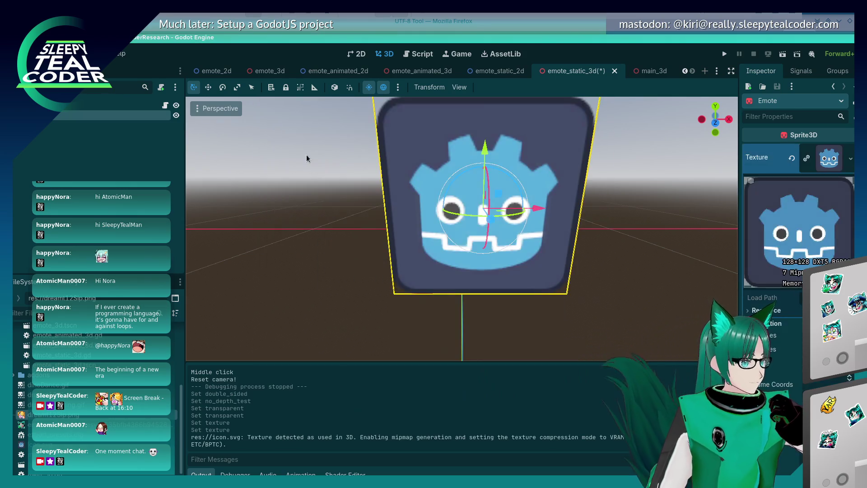
- Clear the texture again and quick-load dreamt12Sip.png
left_click(828, 159)
left_click(829, 159)
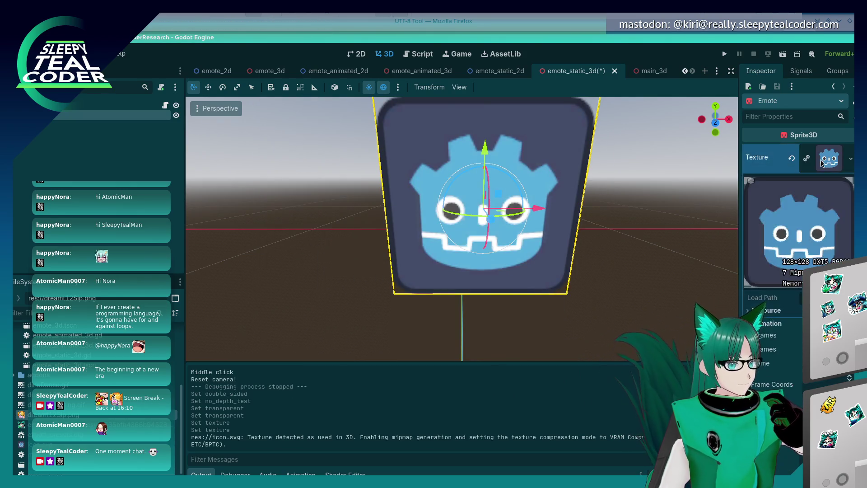
left_click(791, 158)
left_click(839, 152)
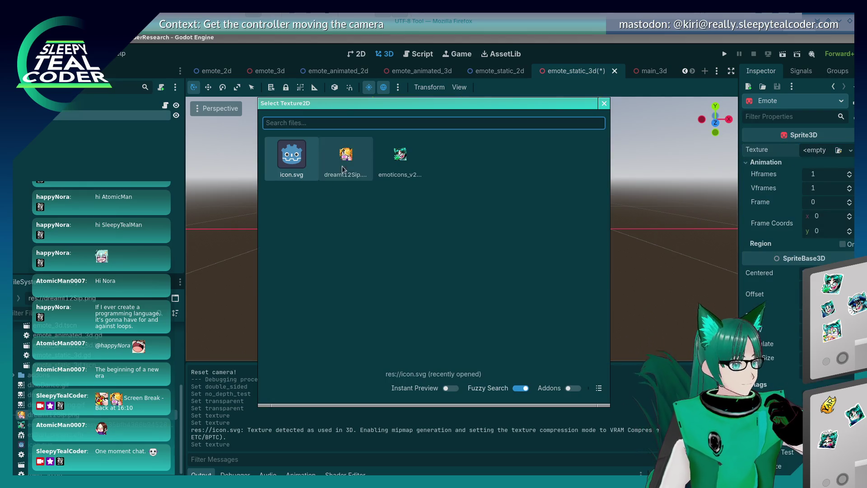
double_click(344, 163)
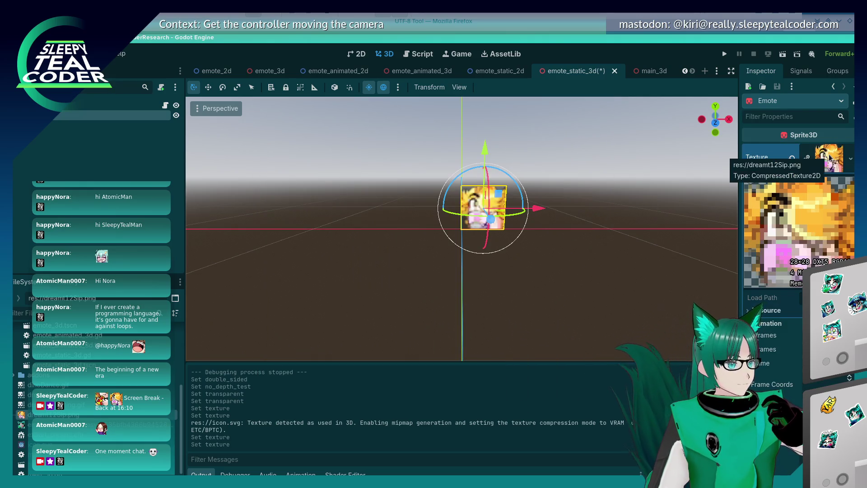
- Re-pick dreamt12Sip.png with Fuzzy Search off and Instant Preview on
left_click(791, 158)
left_click(838, 152)
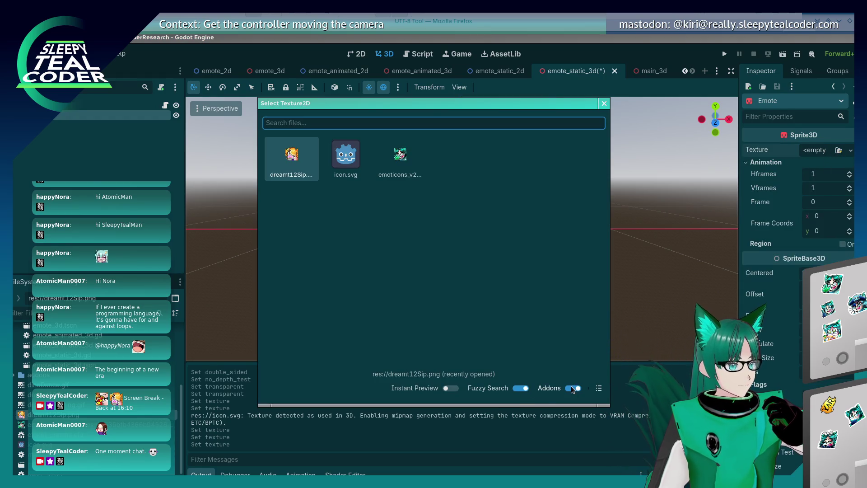
left_click(519, 390)
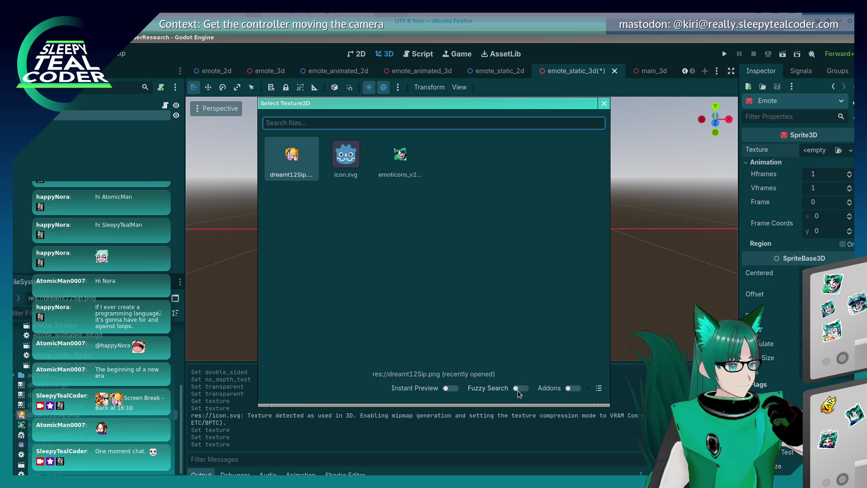
left_click(459, 389)
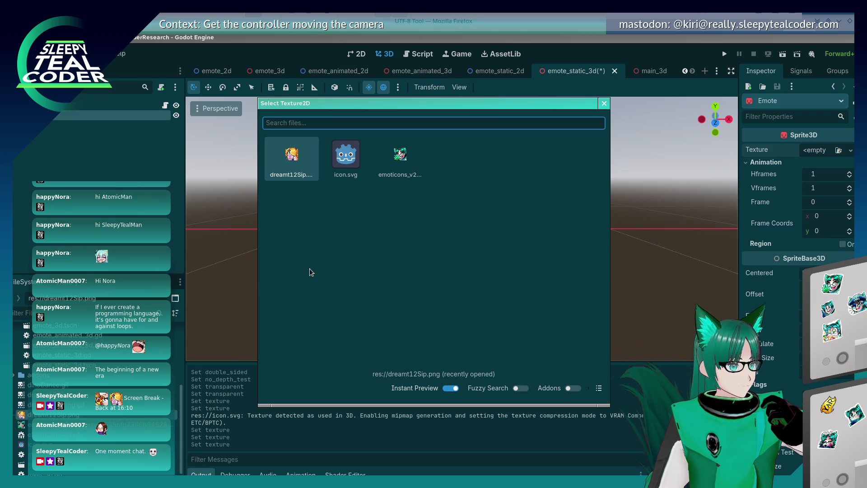
double_click(299, 163)
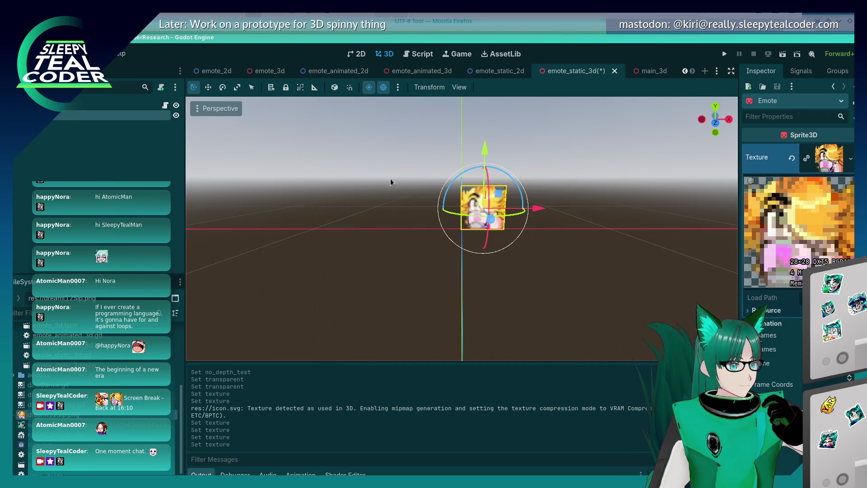
- Preview dreamt12Sip, the Godot icon and the emoticons image, then apply dreamt12Sip.png
left_click(792, 157)
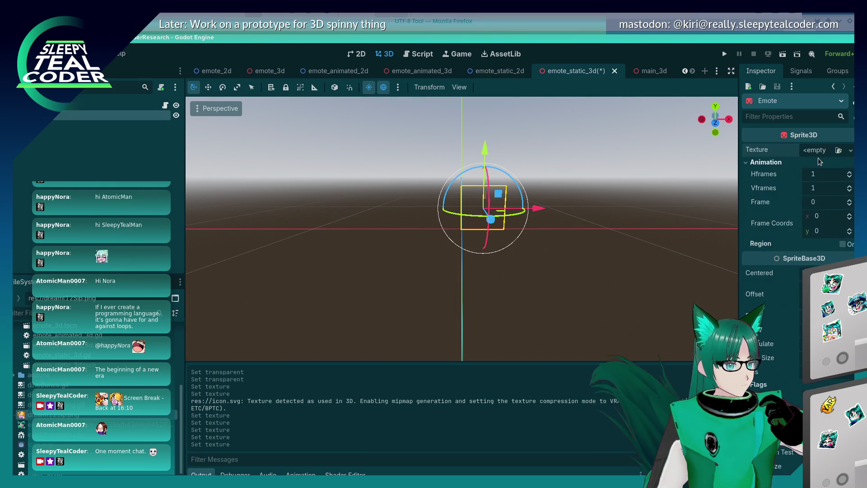
left_click(838, 151)
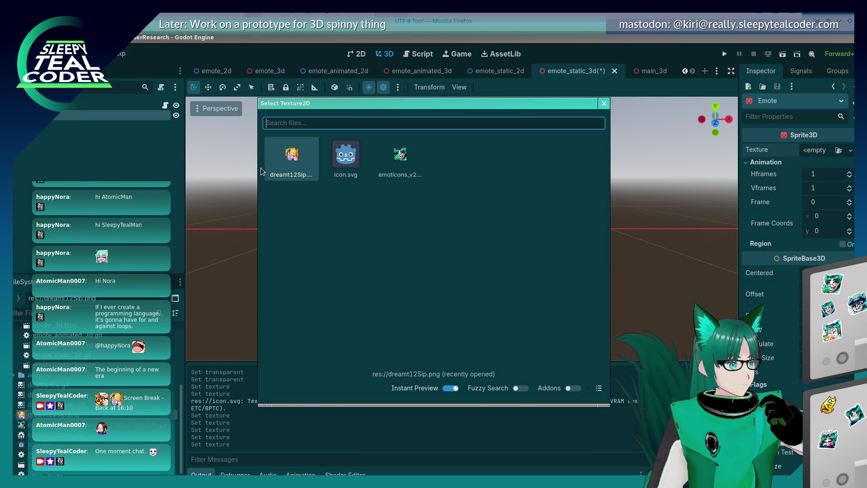
left_click(289, 158)
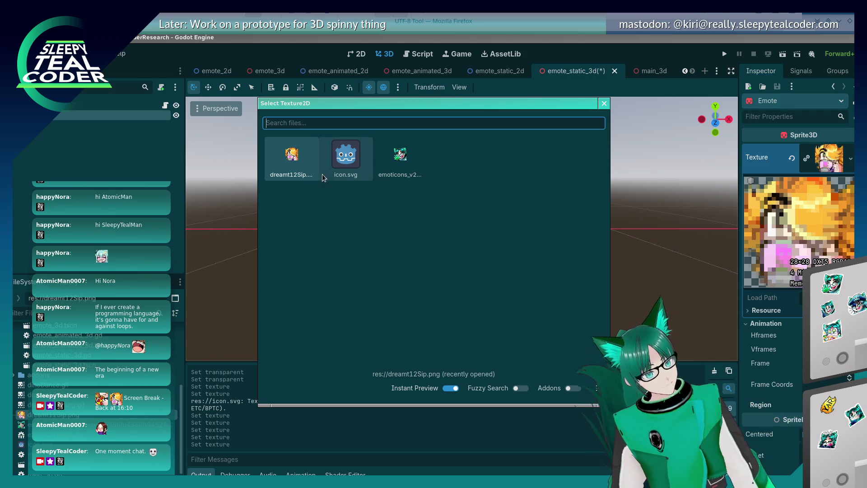
left_click(346, 165)
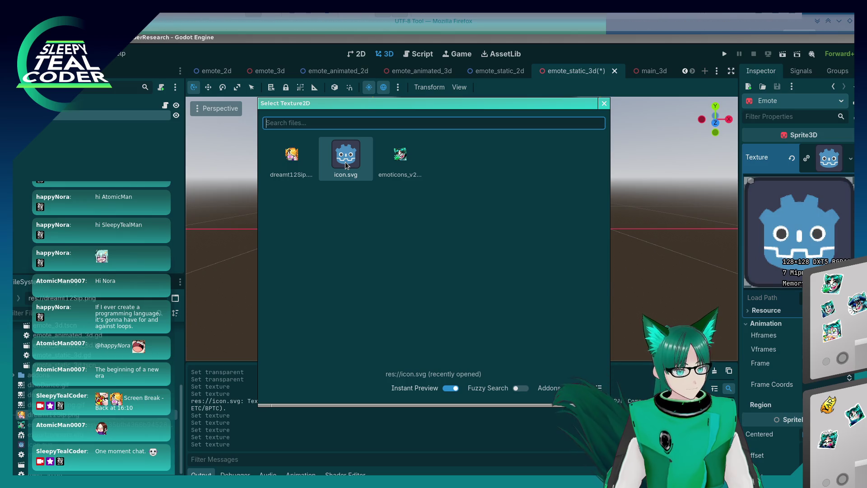
left_click(388, 164)
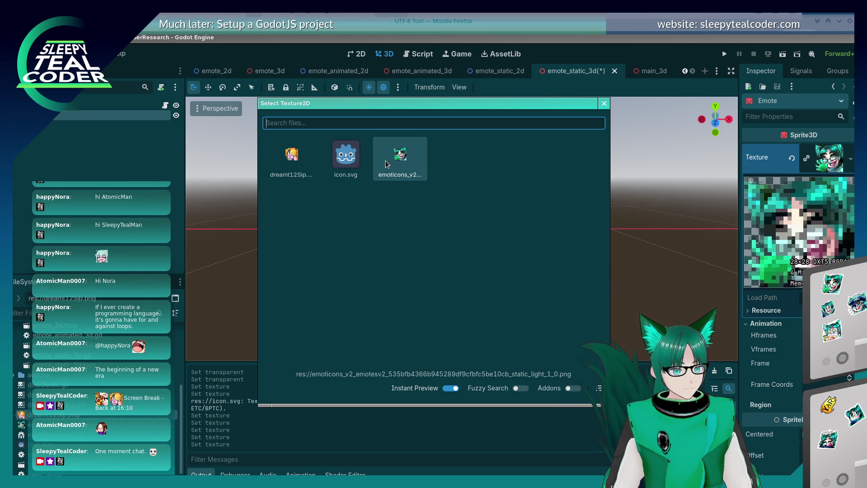
left_click(284, 175)
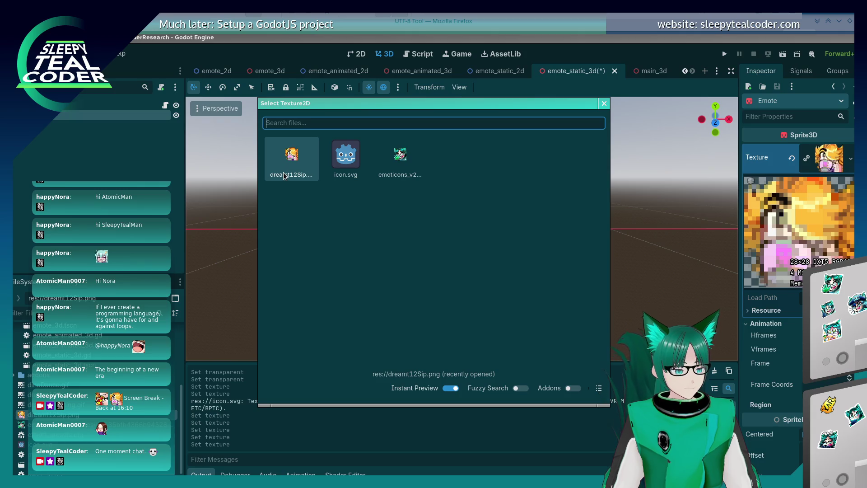
double_click(284, 175)
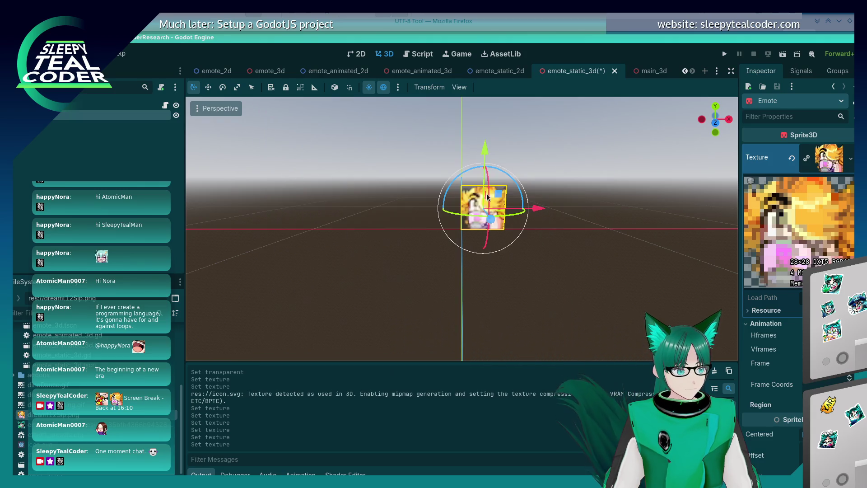
left_click(605, 209)
left_click(481, 222)
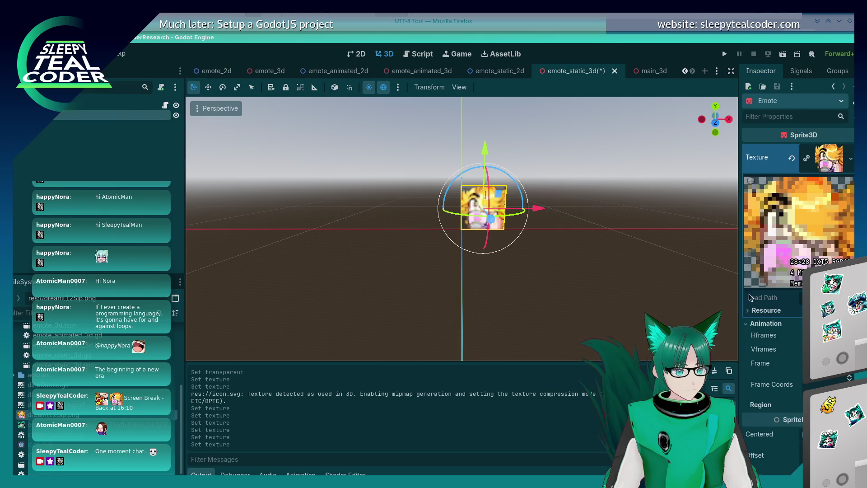
left_click(749, 313)
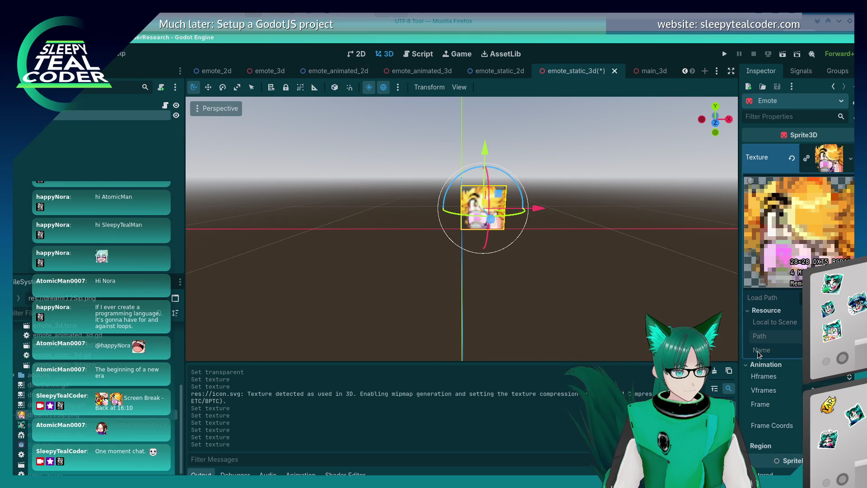
scroll(759, 354, "down", 3)
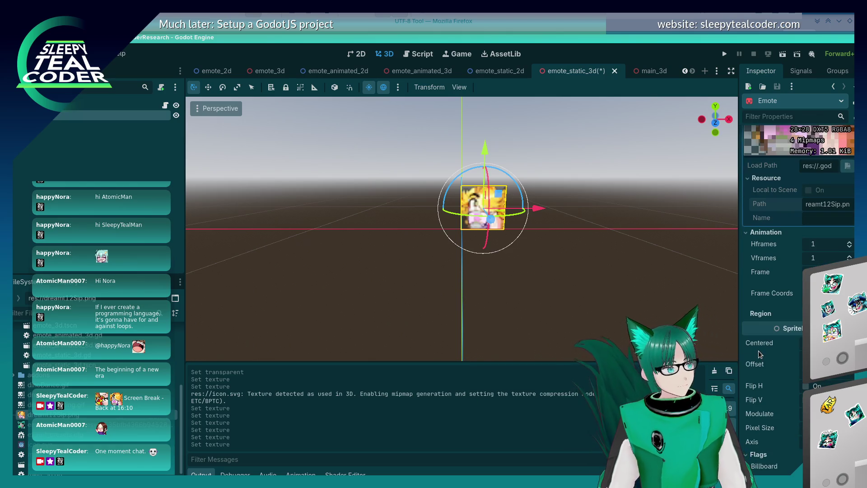
scroll(759, 354, "down", 3)
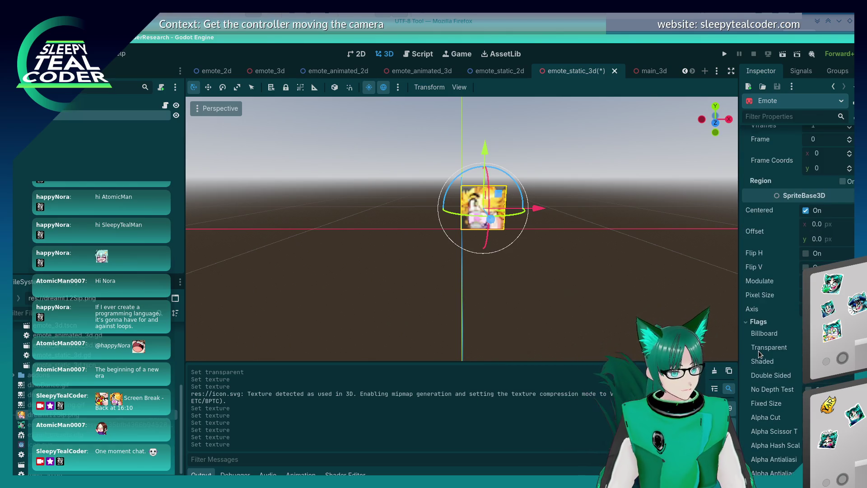
scroll(759, 354, "down", 1)
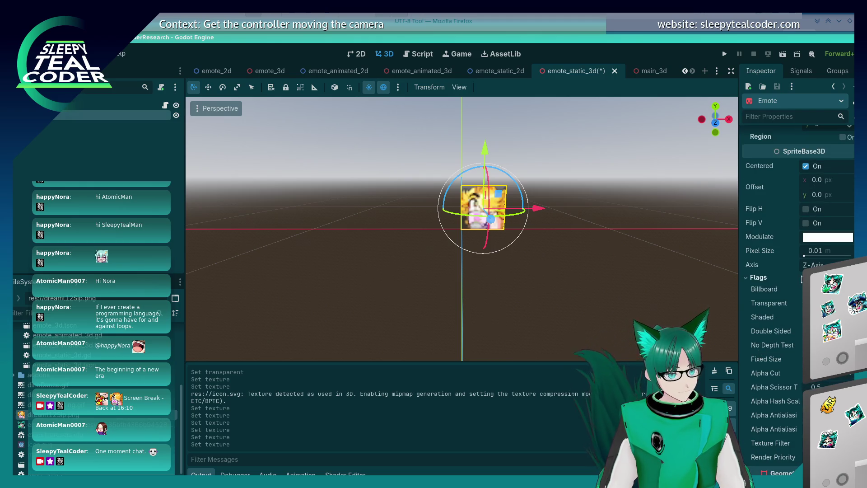
left_click_drag(805, 255, 810, 257)
left_click(816, 250)
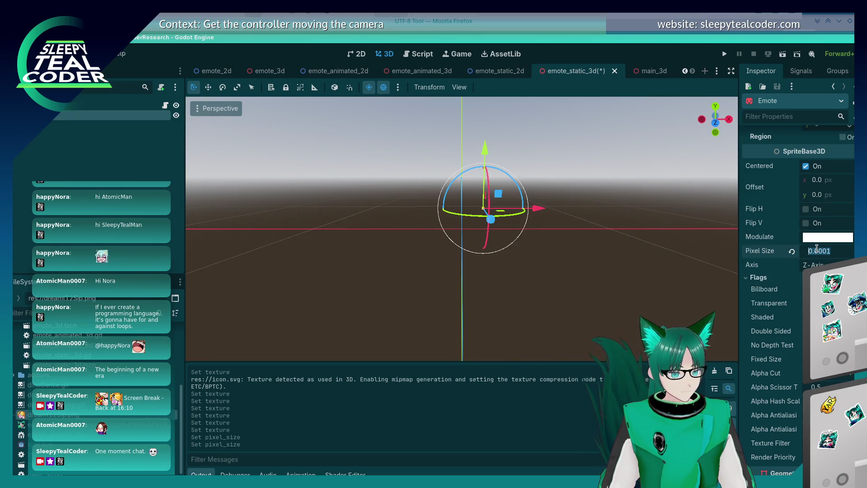
type("0.01")
key("Return")
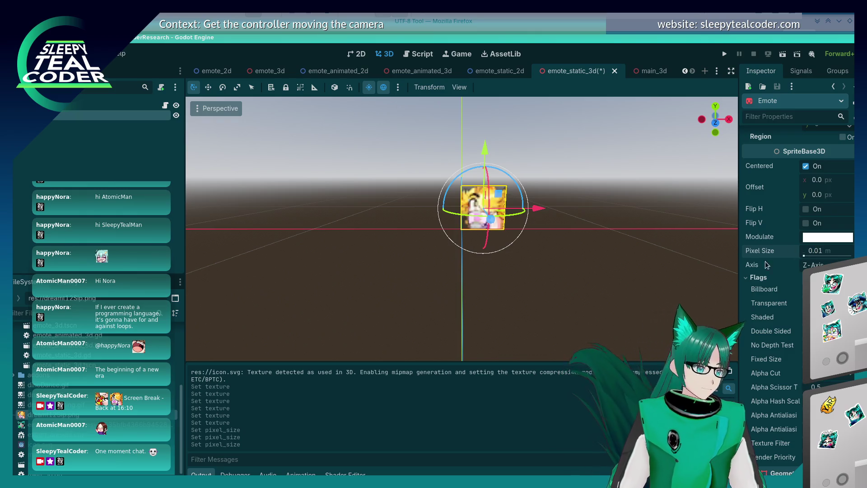
left_click(591, 250)
key("ctrl+z")
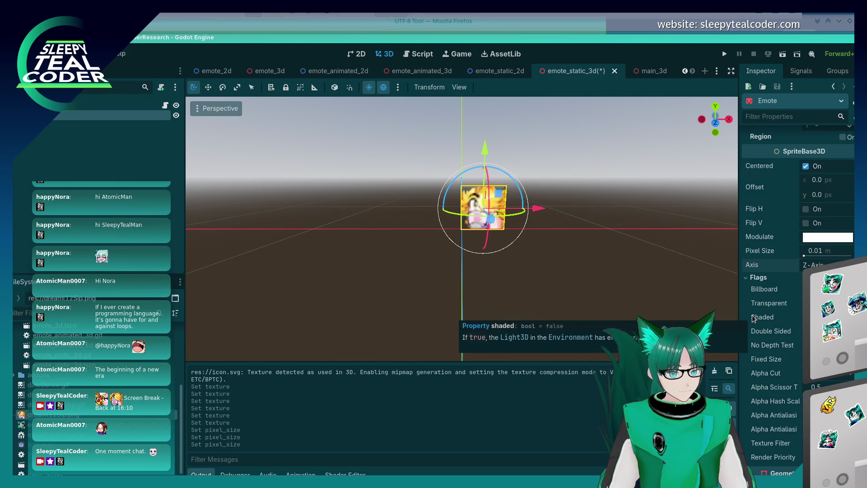
scroll(753, 318, "down", 2)
scroll(753, 318, "down", 3)
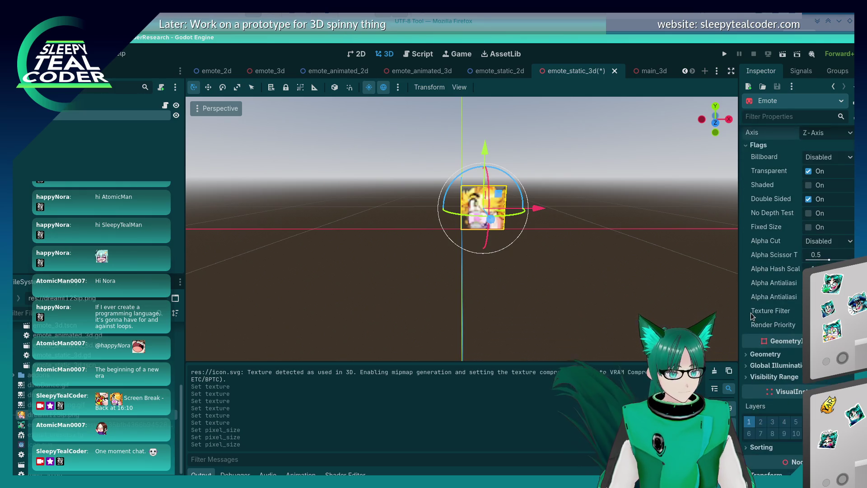
scroll(753, 318, "down", 5)
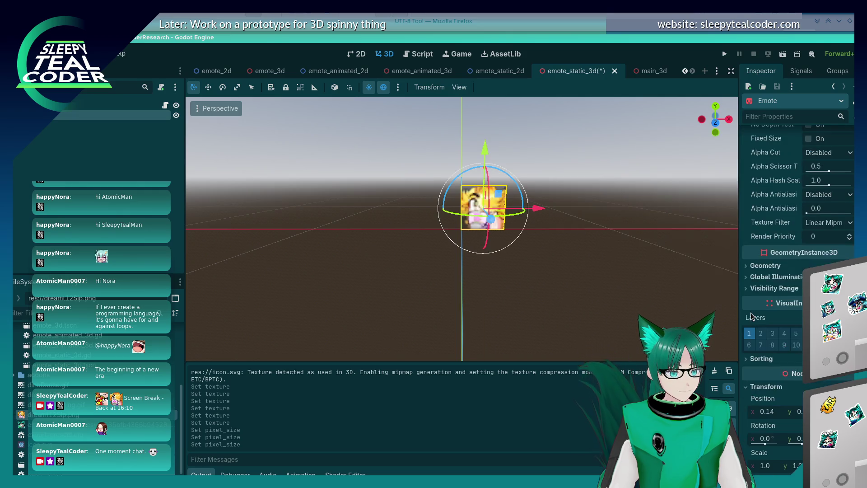
scroll(767, 328, "down", 4)
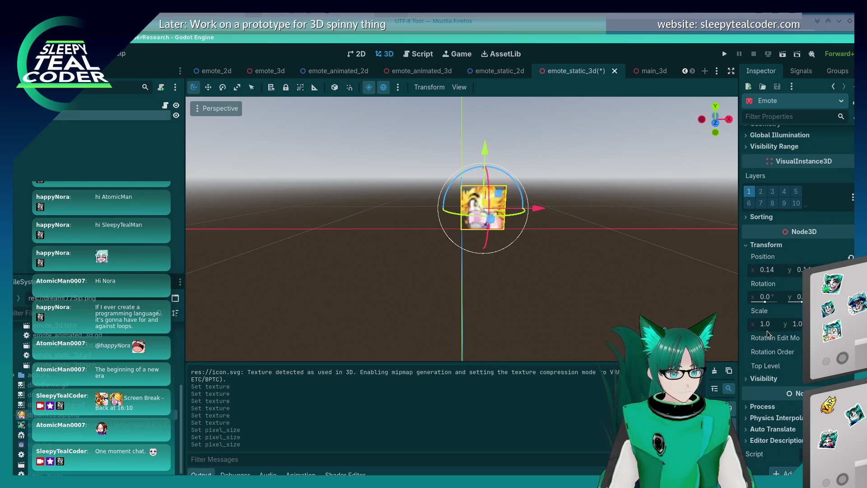
scroll(766, 333, "up", 15)
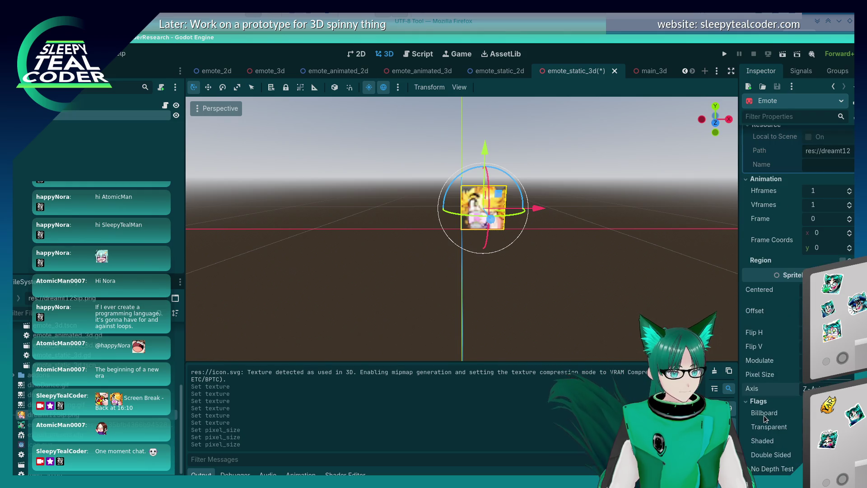
scroll(764, 419, "up", 5)
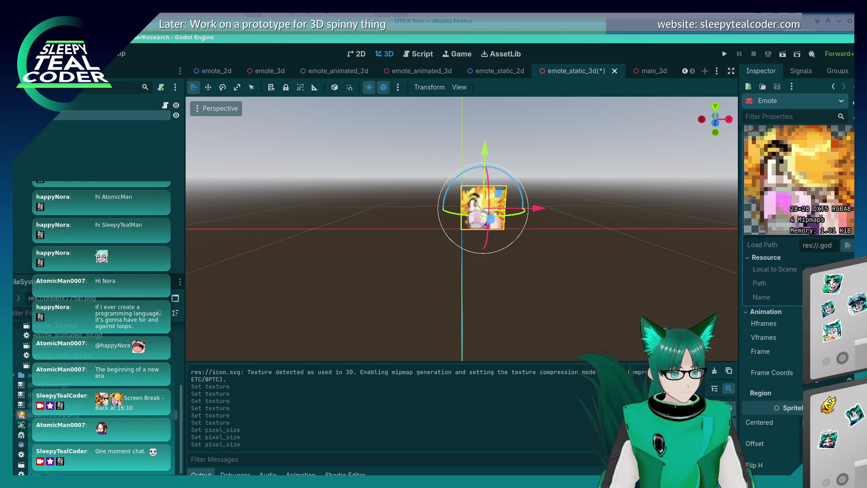
- Split the sprite into vertical frames, try another Frame, then reset Vframes to 1
left_click(848, 335)
left_click(849, 335)
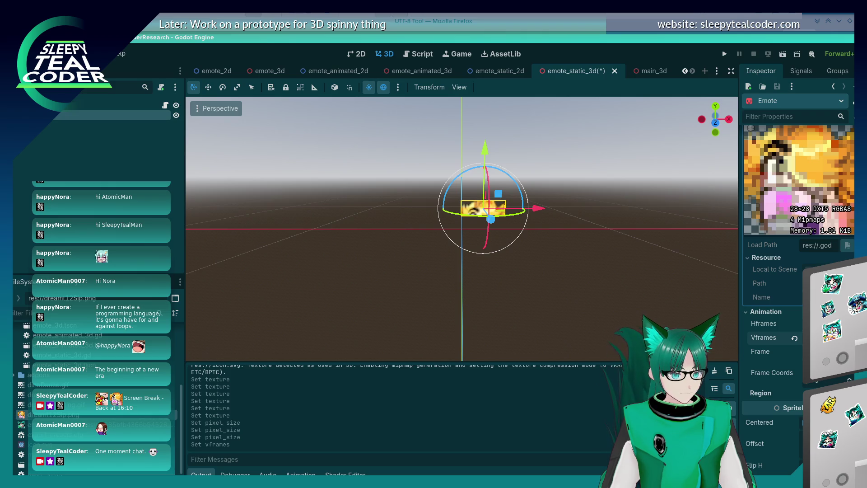
left_click(849, 339)
left_click(849, 340)
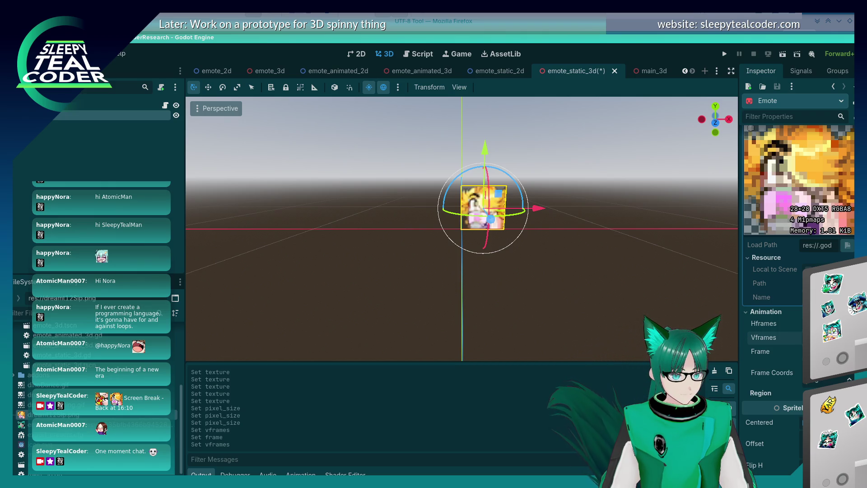
left_click(849, 378)
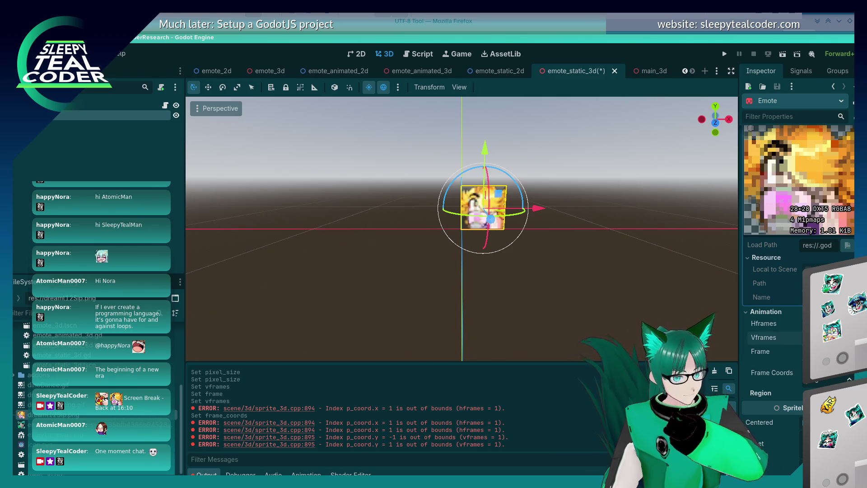
left_click(848, 335)
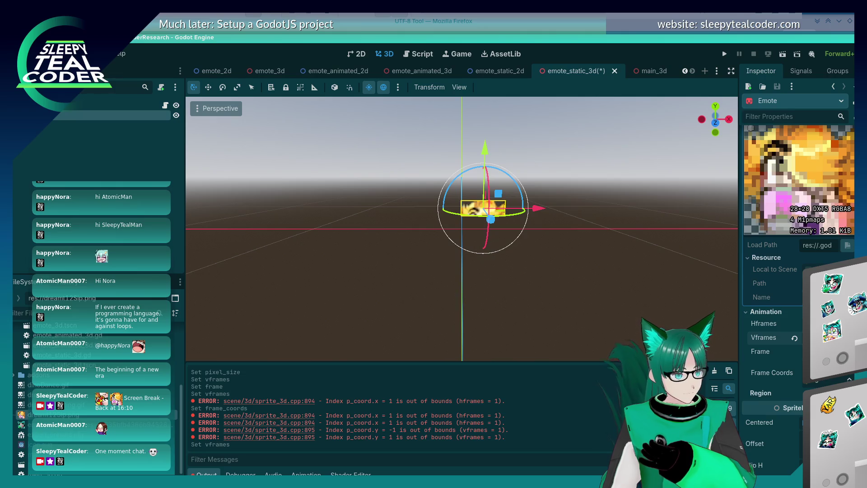
left_click(849, 349)
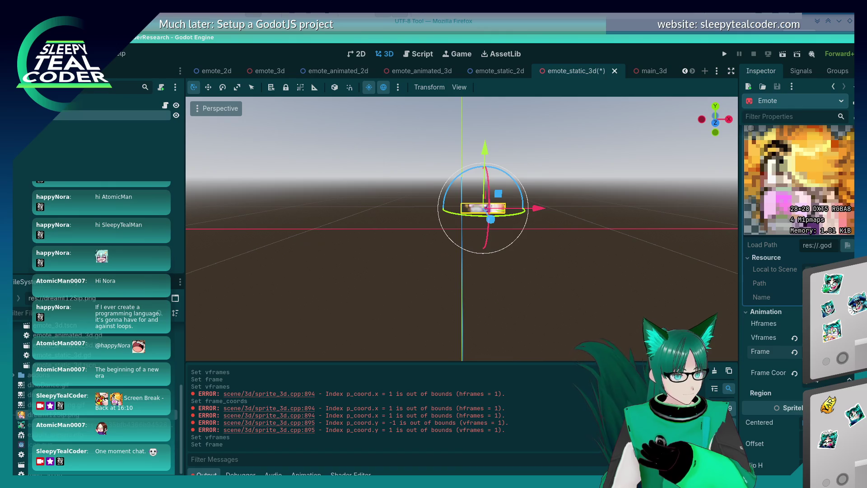
left_click(795, 338)
- Reselect the emote sprite, orbit around it, and switch to Firefox
left_click(490, 230)
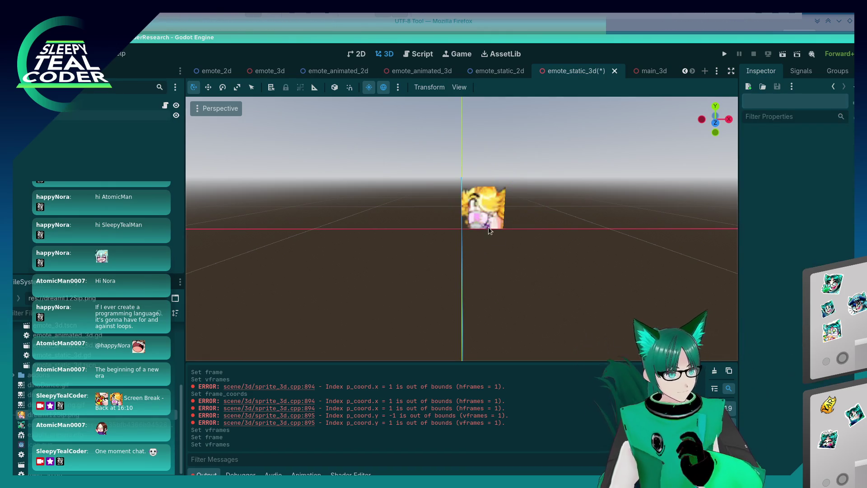
left_click(490, 231)
scroll(492, 239, "up", 5)
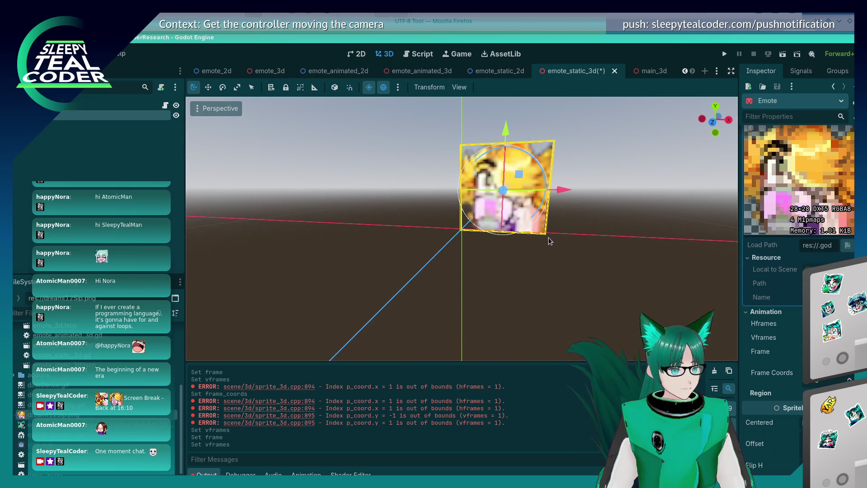
mouse_move(546, 248)
left_mouse_down()
mouse_move(488, 225)
mouse_move(489, 252)
left_mouse_up()
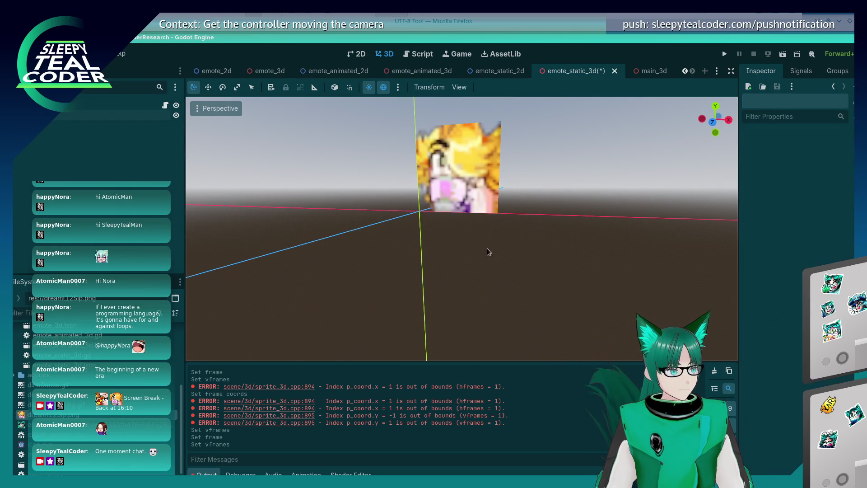
left_click(537, 24)
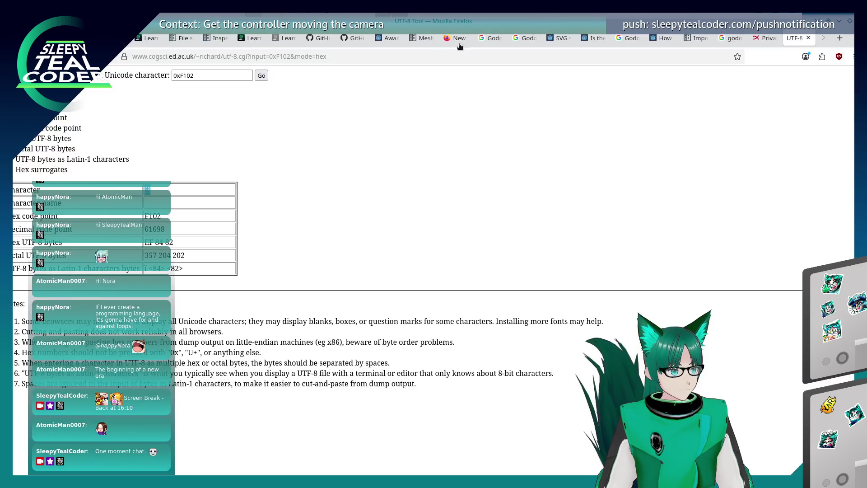
- Search Google for 'Godot, loaded in PNG, doesn't look right' in a new tab
left_click(840, 39)
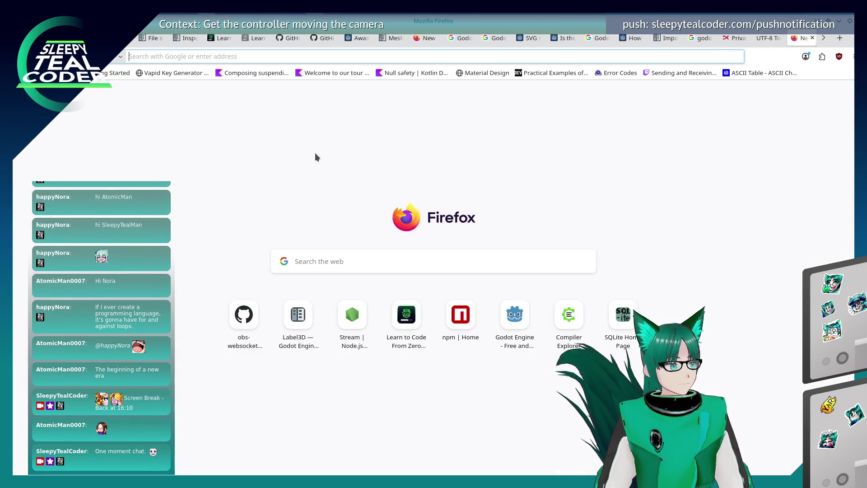
type("Godo")
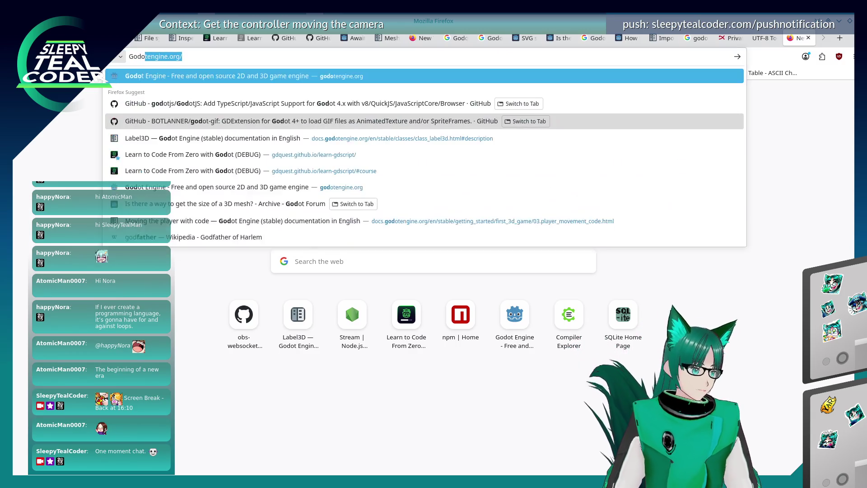
type("t, loaded i")
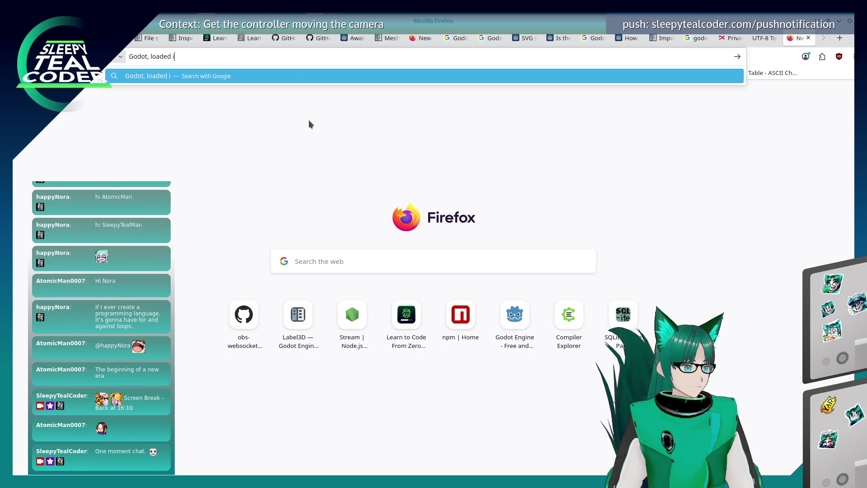
type("n PNG, doesn't ")
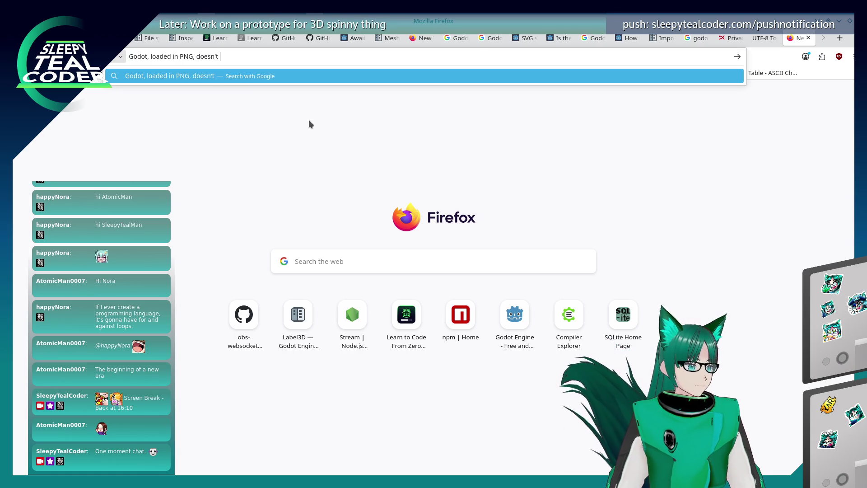
type("look right")
key("Return")
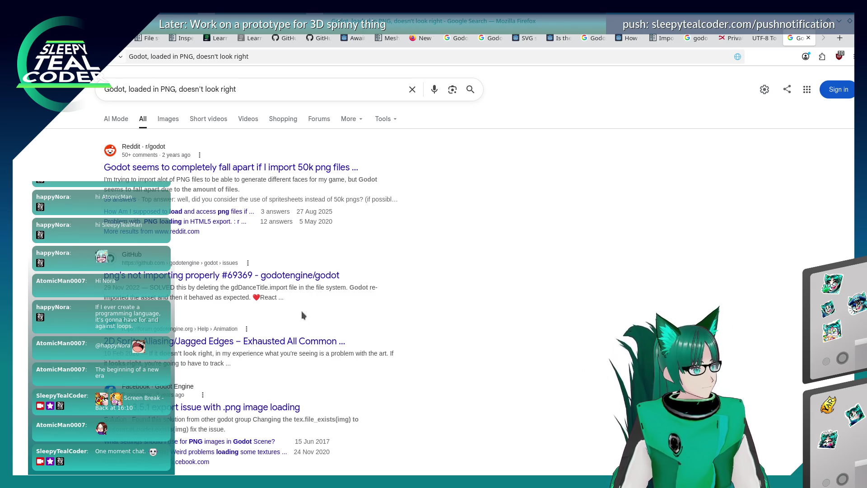
- Read GitHub issue #69369 on PNGs not importing properly, then go back
left_click(267, 276)
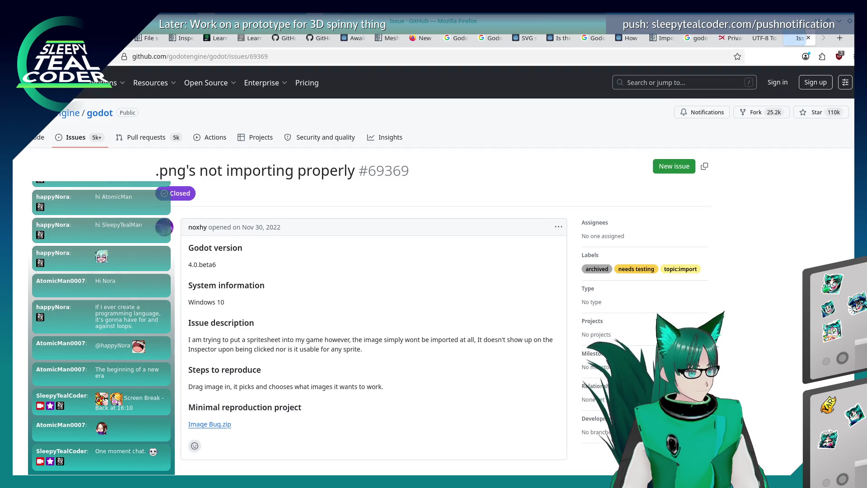
scroll(401, 300, "down", 3)
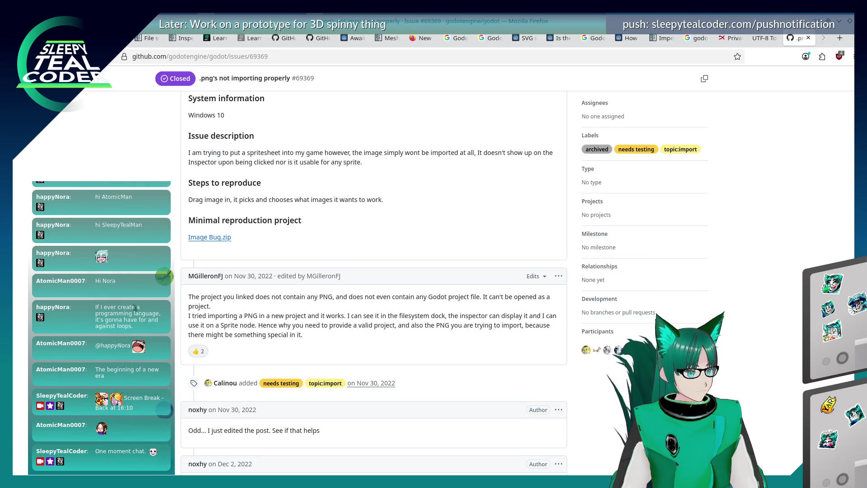
scroll(136, 307, "down", 3)
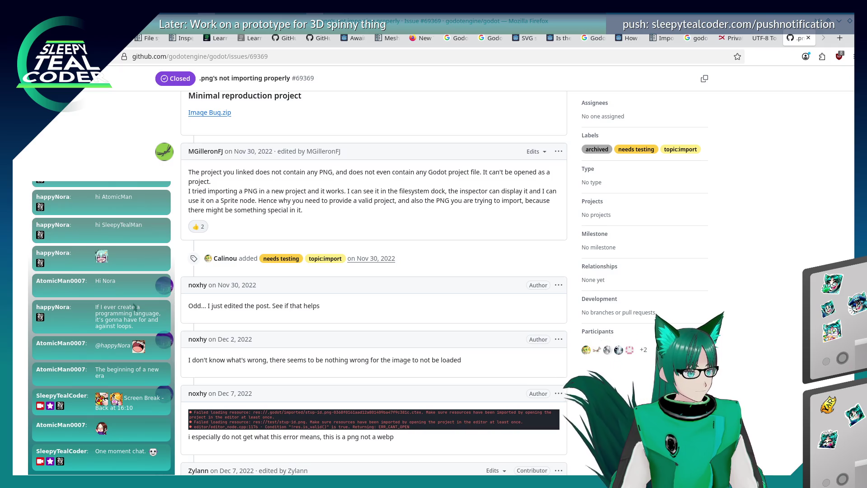
scroll(135, 307, "down", 3)
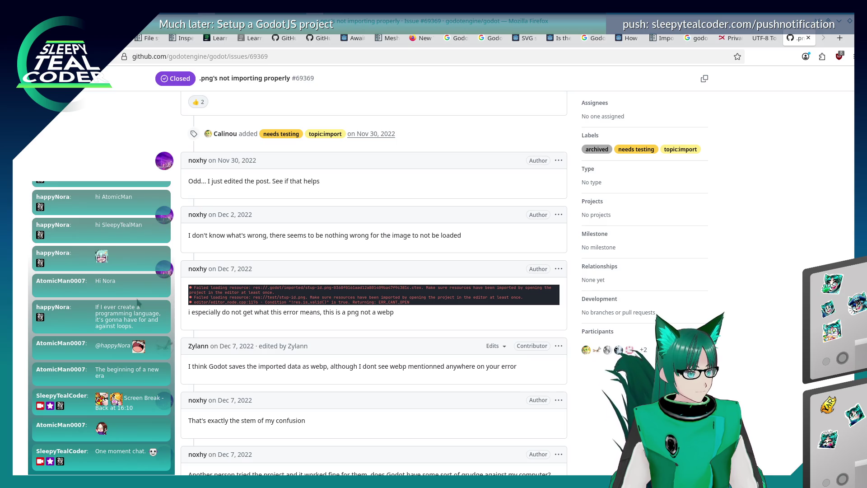
scroll(138, 302, "down", 3)
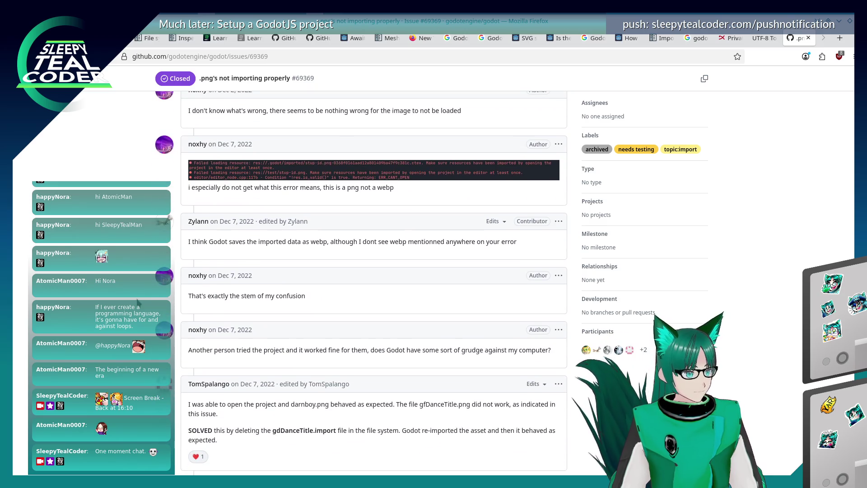
scroll(144, 292, "down", 3)
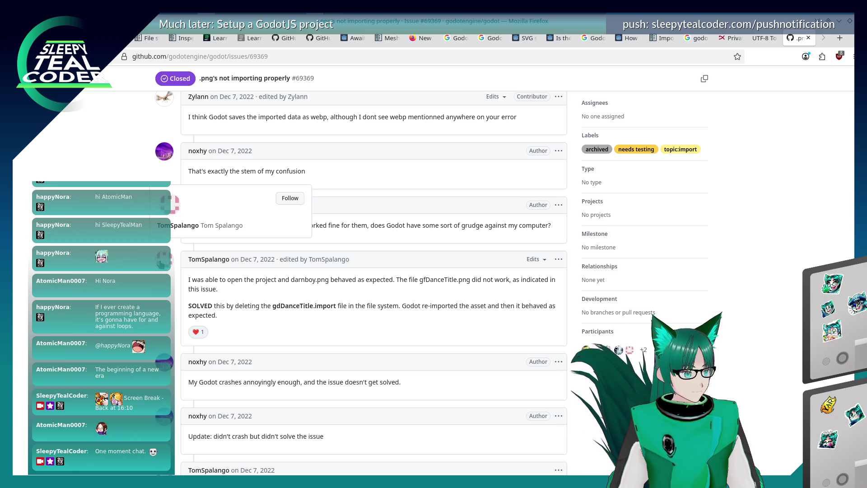
scroll(142, 298, "down", 2)
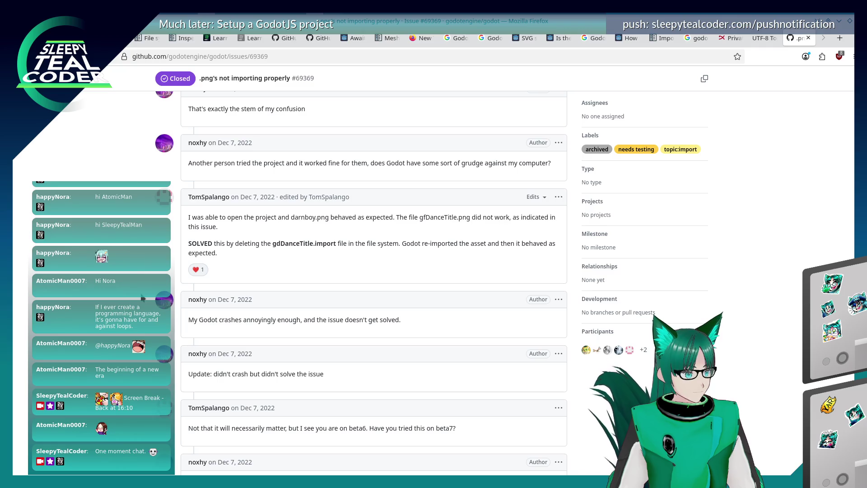
scroll(143, 298, "down", 6)
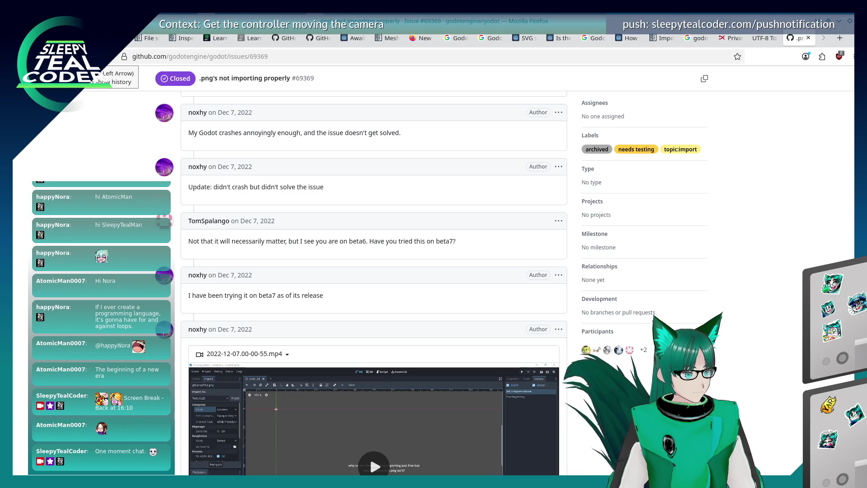
left_click(91, 56)
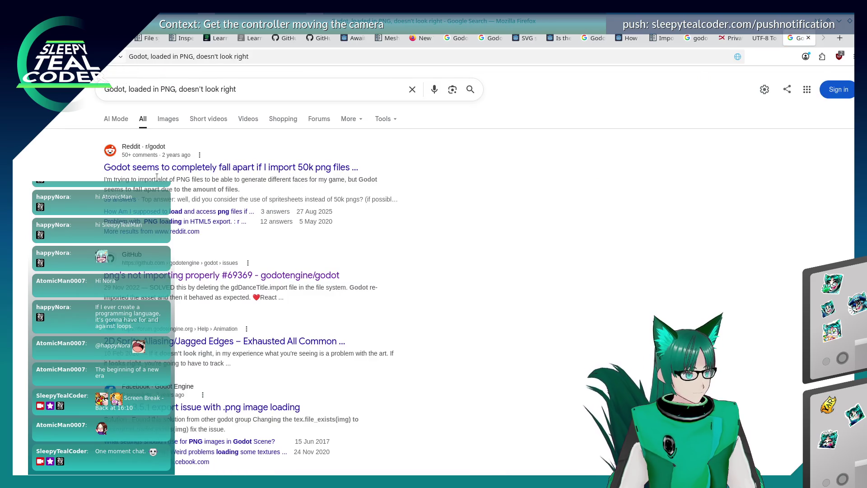
- Open and read the forum thread '2D Sprite Aliasing/Jagged Edges'
scroll(175, 172, "down", 3)
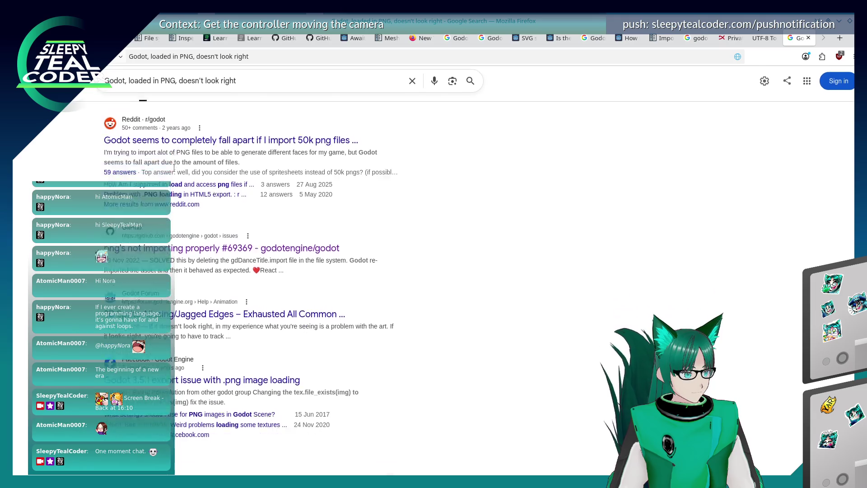
left_click(113, 217)
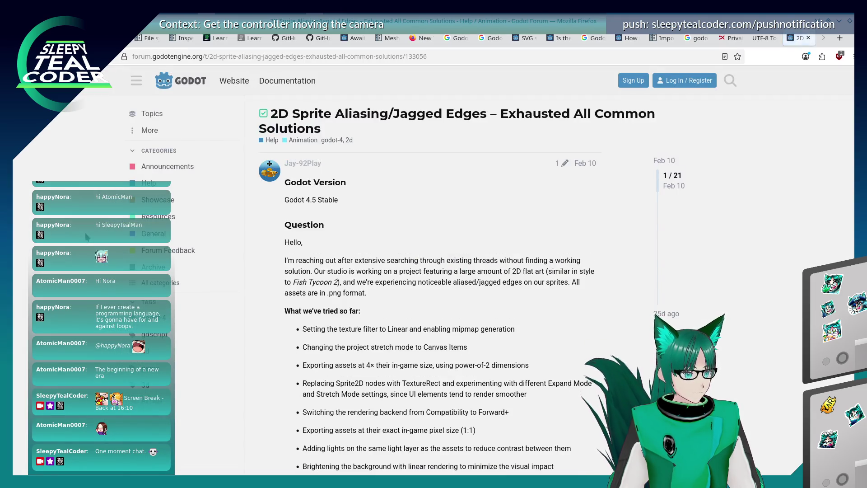
scroll(368, 265, "down", 4)
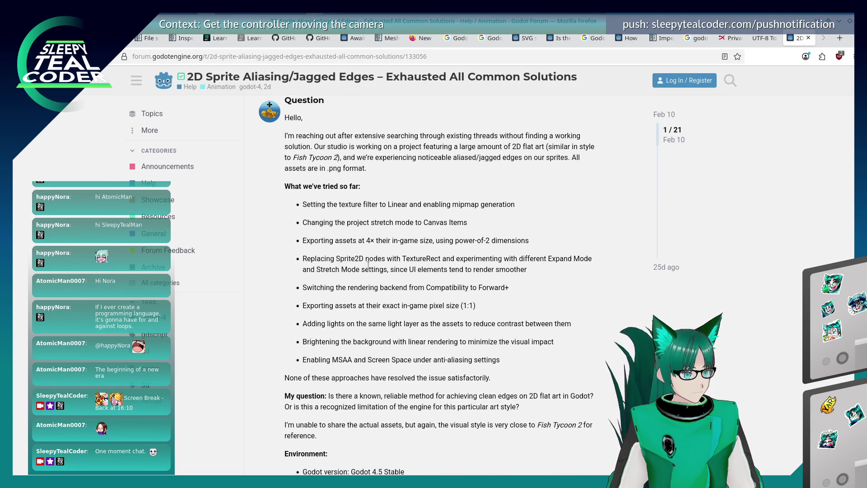
scroll(369, 265, "down", 2)
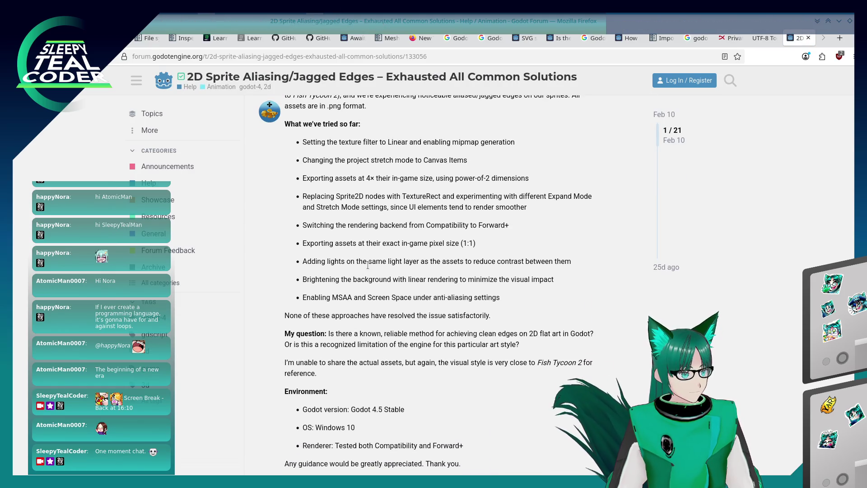
scroll(368, 266, "down", 4)
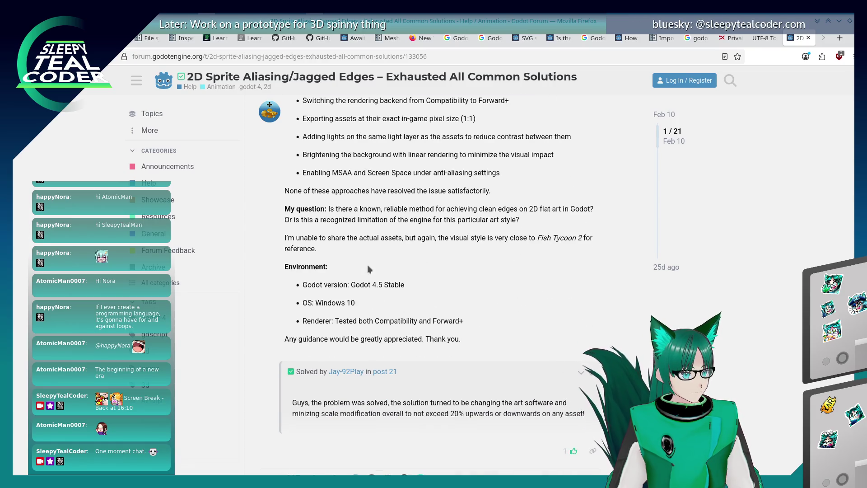
scroll(367, 264, "down", 10)
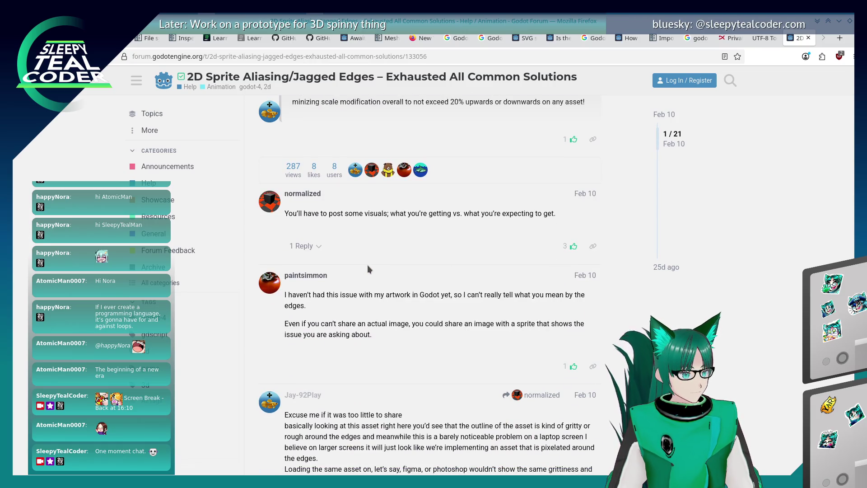
scroll(367, 265, "down", 14)
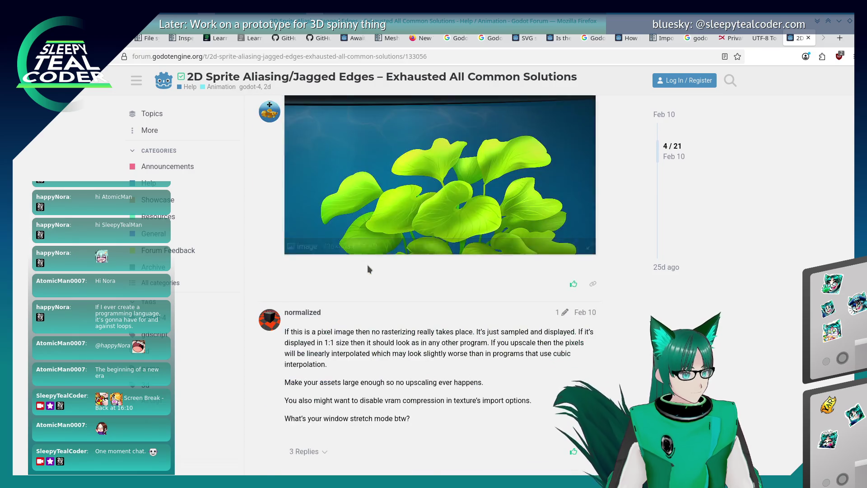
scroll(367, 265, "down", 10)
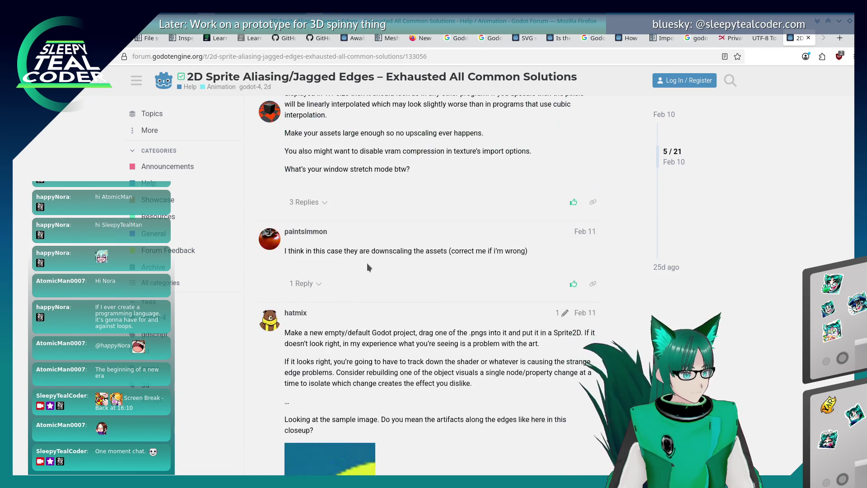
scroll(367, 264, "up", 2)
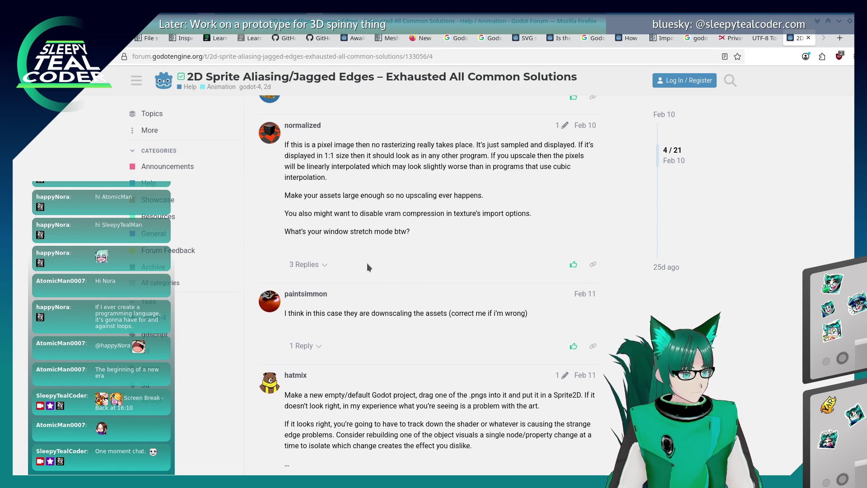
scroll(368, 266, "down", 6)
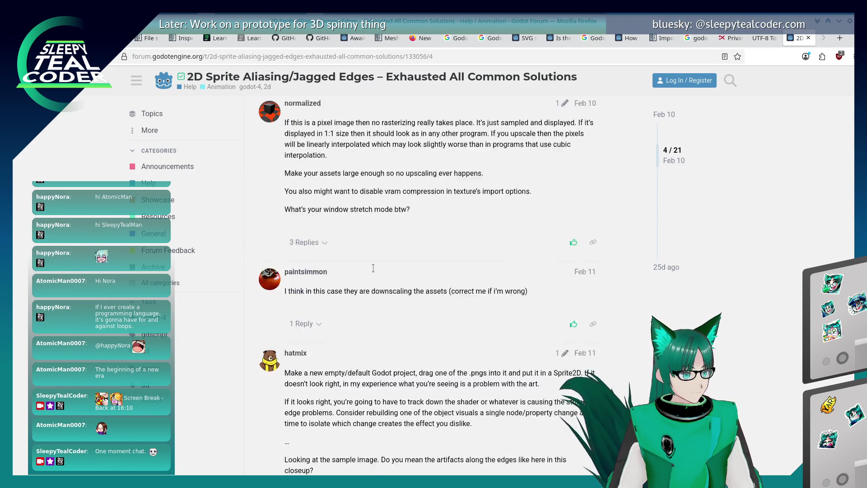
scroll(367, 262, "down", 6)
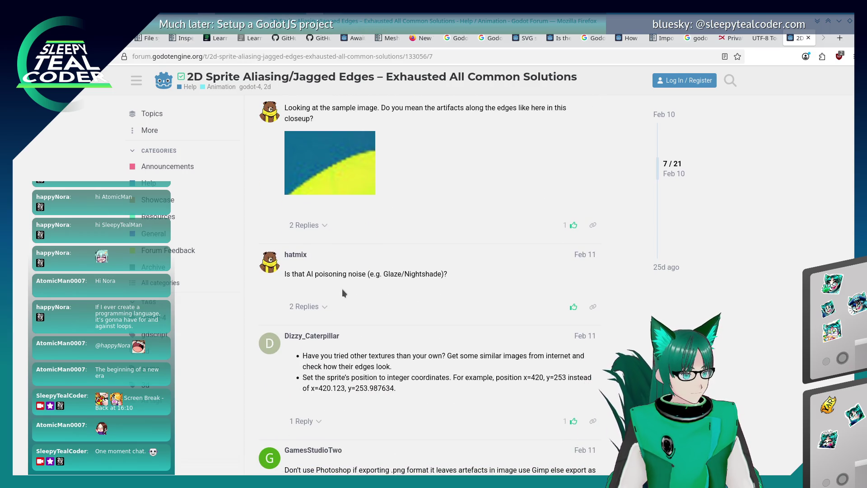
- Expand the replies to the AI poisoning question, then return to the Google results
left_click(320, 305)
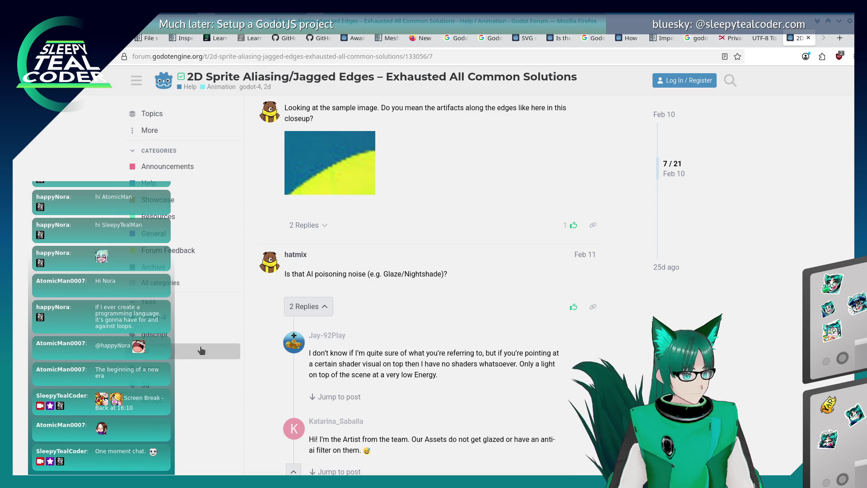
scroll(84, 267, "down", 4)
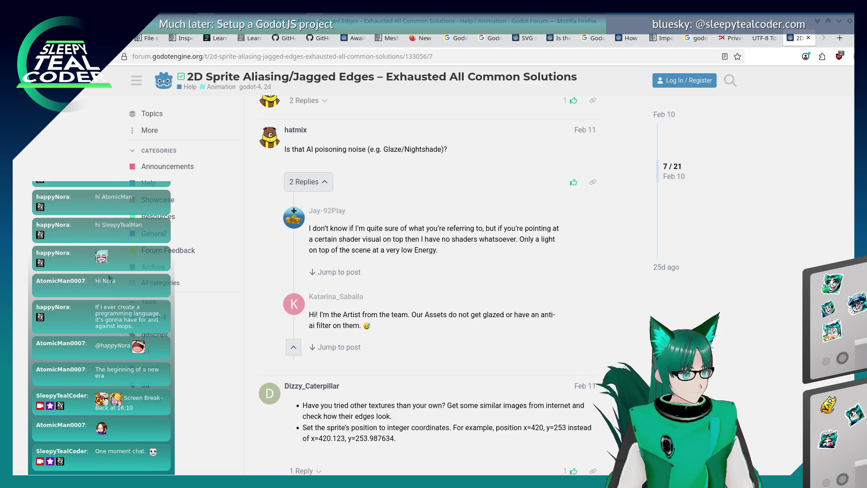
scroll(111, 281, "down", 5)
scroll(111, 284, "up", 4)
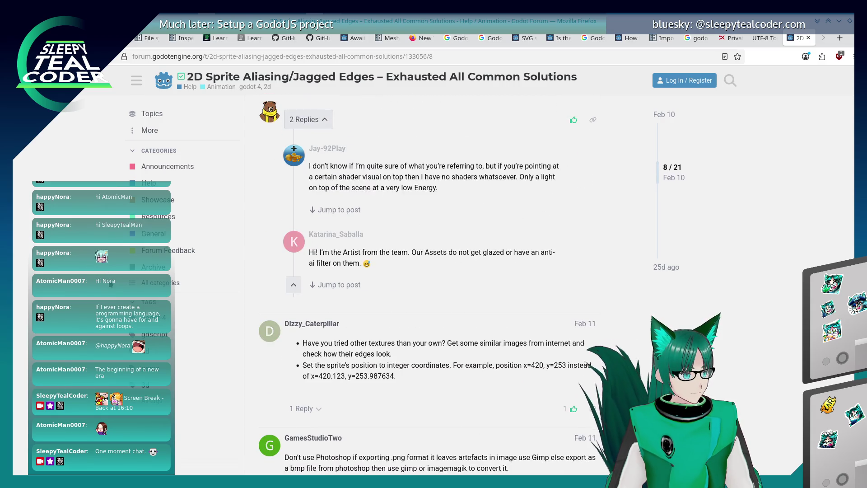
scroll(111, 285, "down", 5)
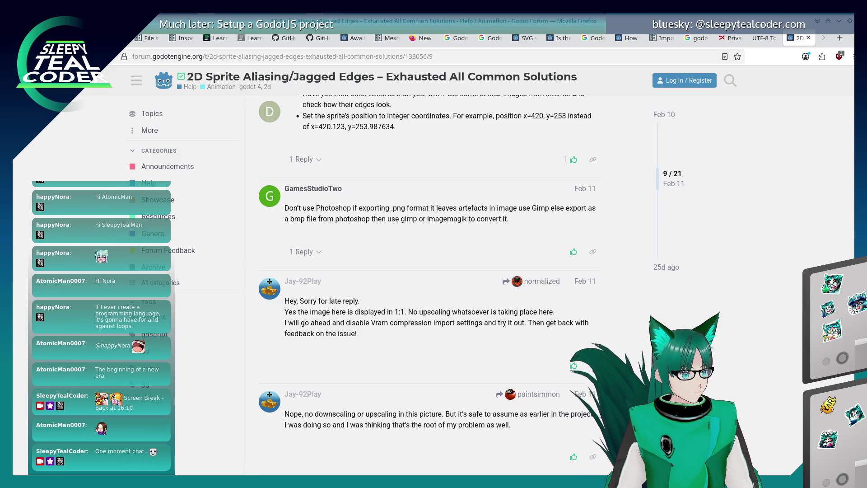
key("alt+Left")
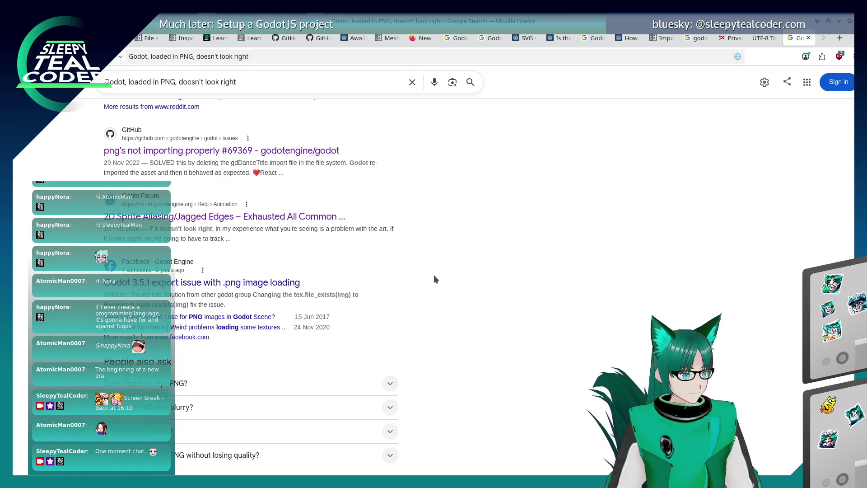
scroll(434, 275, "down", 4)
- Open 'What can I do to improve the PNG quality of imports' and read the import-settings reply
left_click(268, 325)
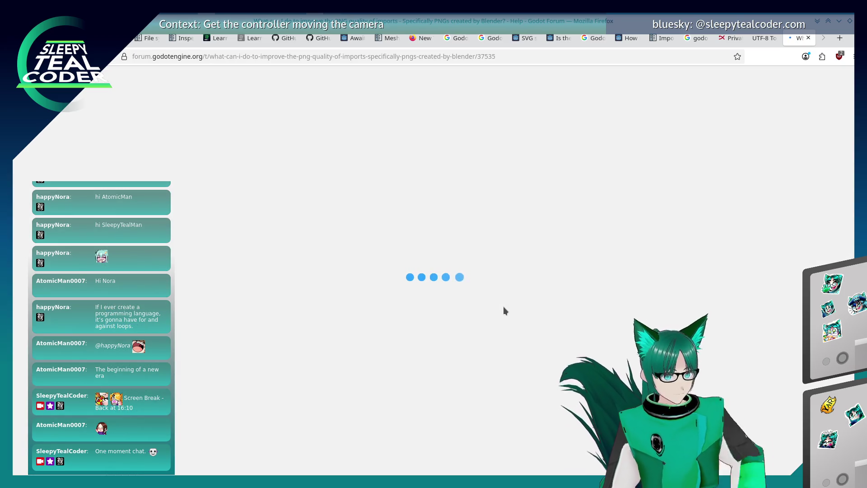
scroll(392, 310, "down", 10)
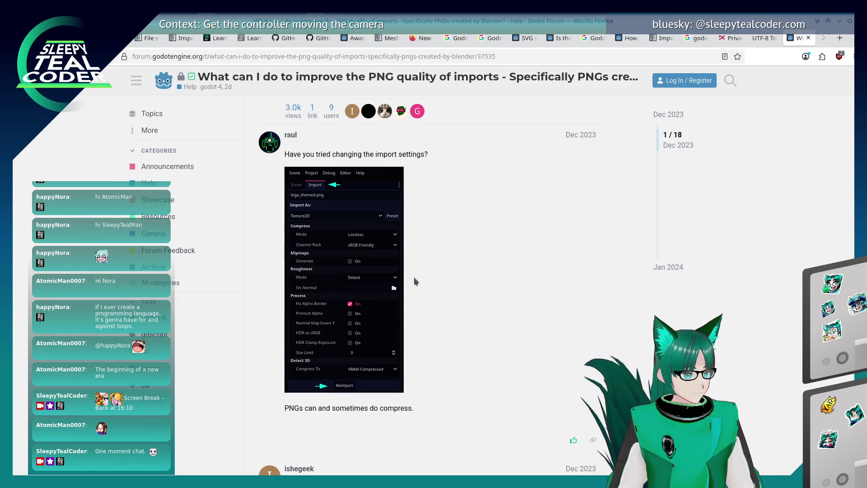
key("alt+Tab")
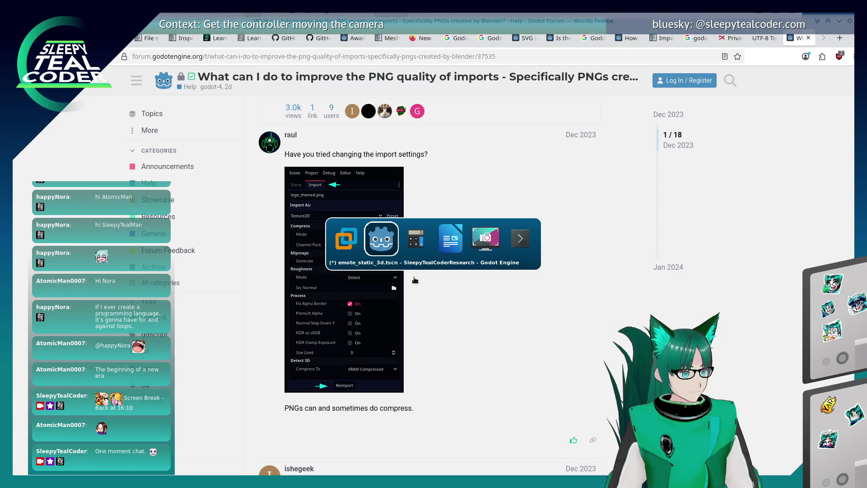
left_click(450, 174)
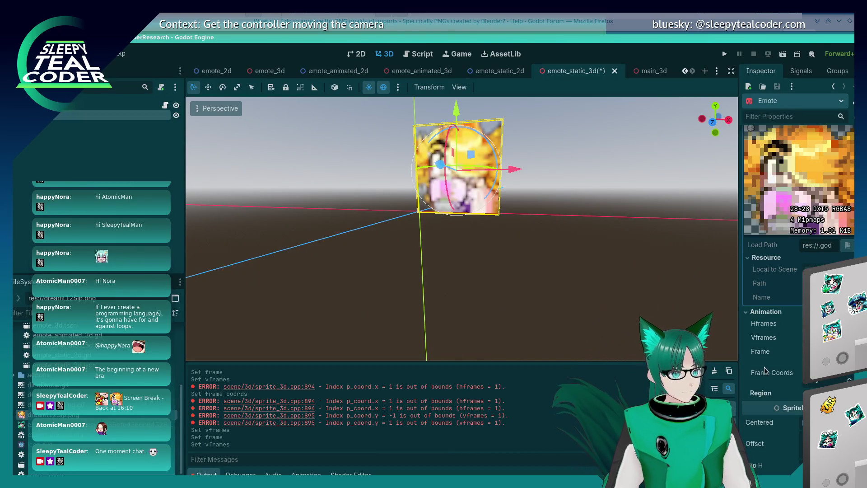
scroll(767, 370, "down", 10)
key("alt+Tab")
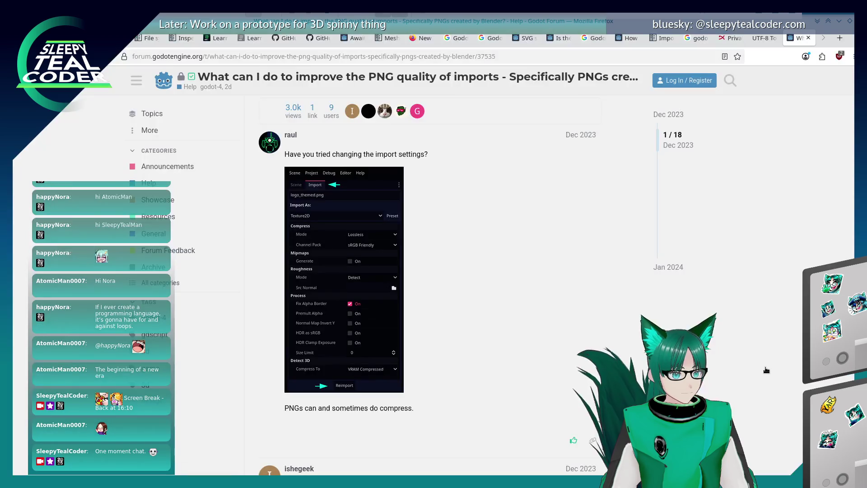
key("alt+Tab")
scroll(765, 368, "down", 10)
left_click(753, 406)
scroll(753, 407, "down", 2)
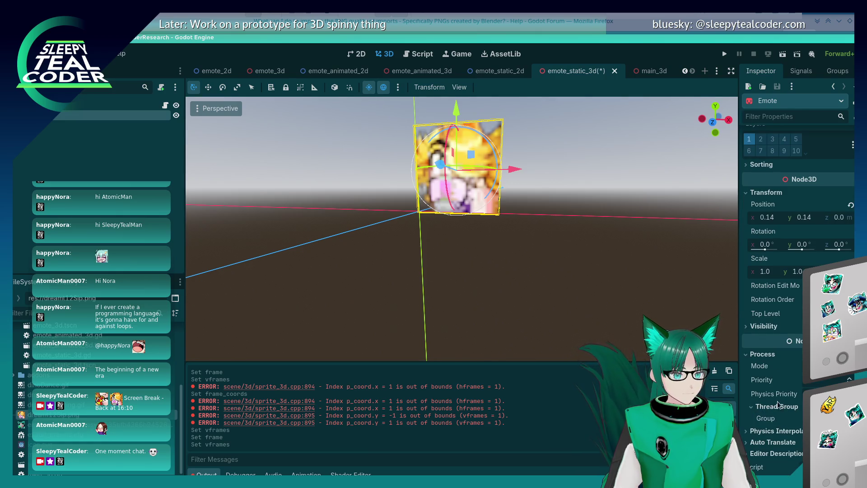
scroll(780, 405, "up", 5)
scroll(780, 405, "up", 10)
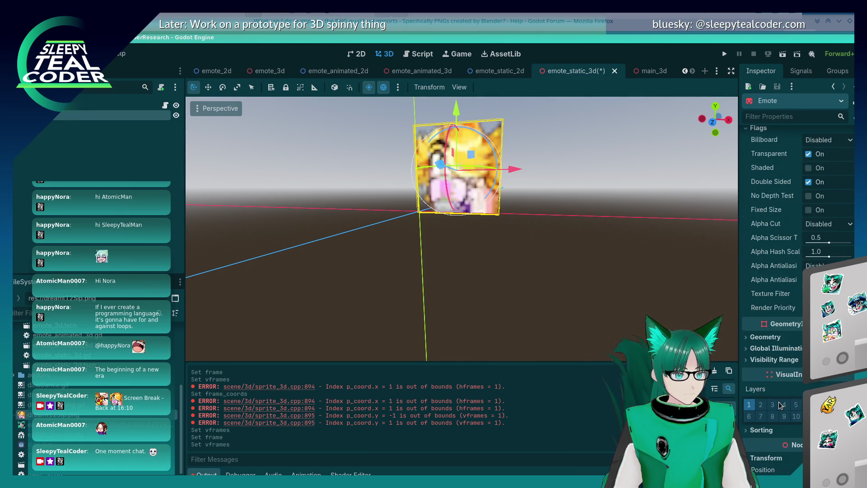
key("alt+Tab")
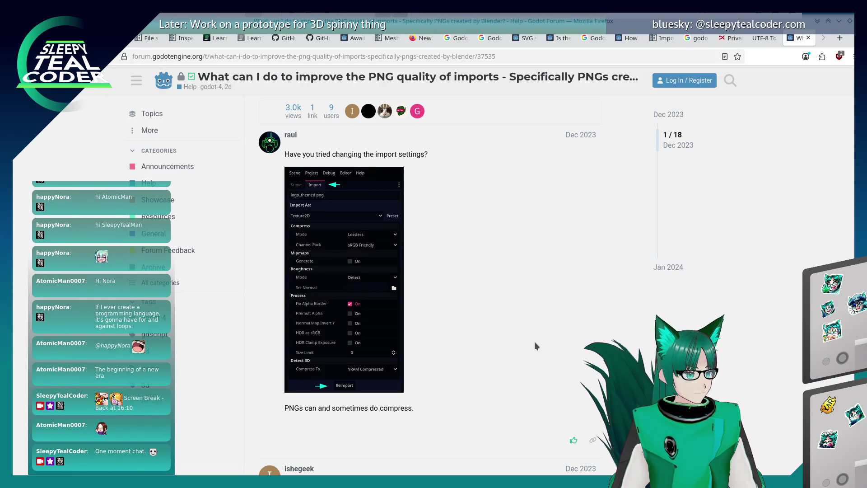
scroll(487, 289, "down", 2)
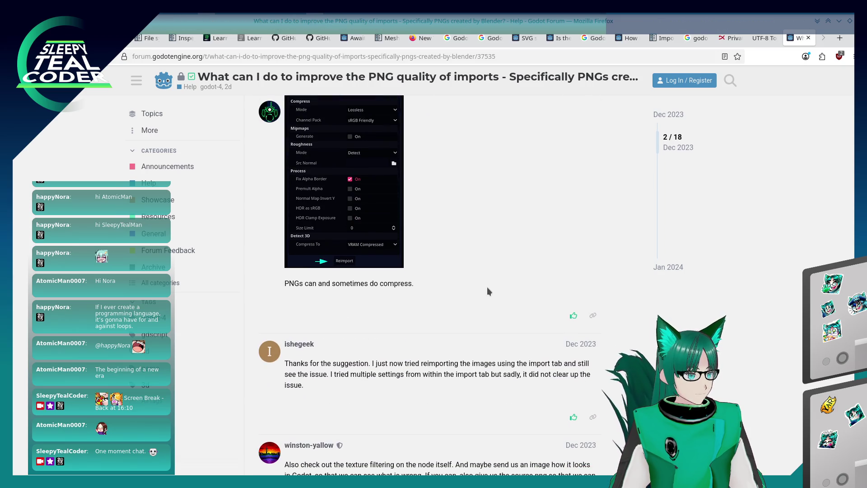
scroll(487, 289, "up", 1)
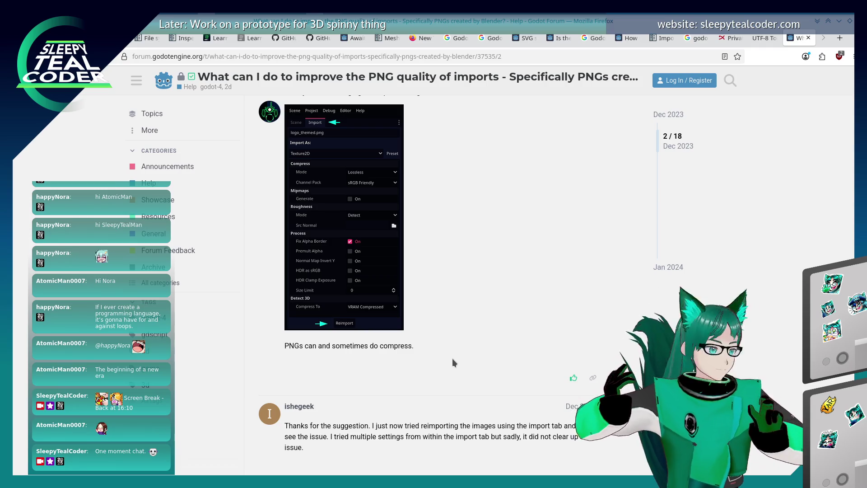
- Read through the PNG import quality thread, then switch back to the Godot editor
scroll(509, 334, "down", 5)
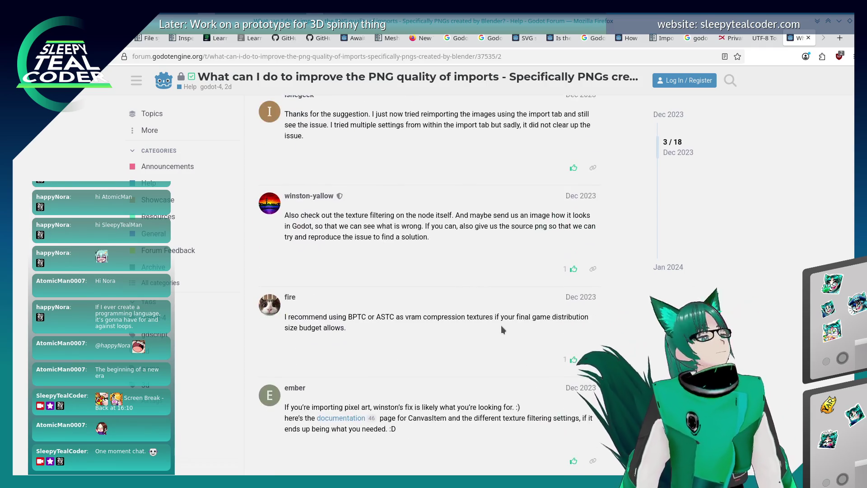
scroll(470, 311, "down", 3)
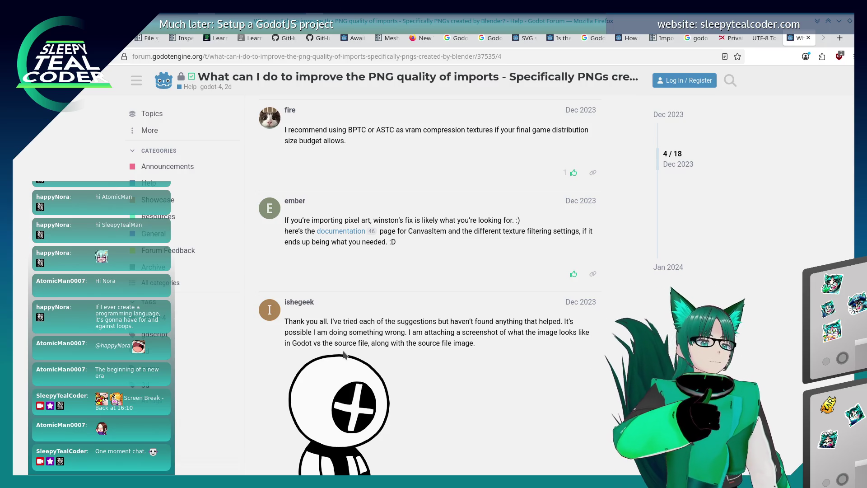
key("alt+Tab")
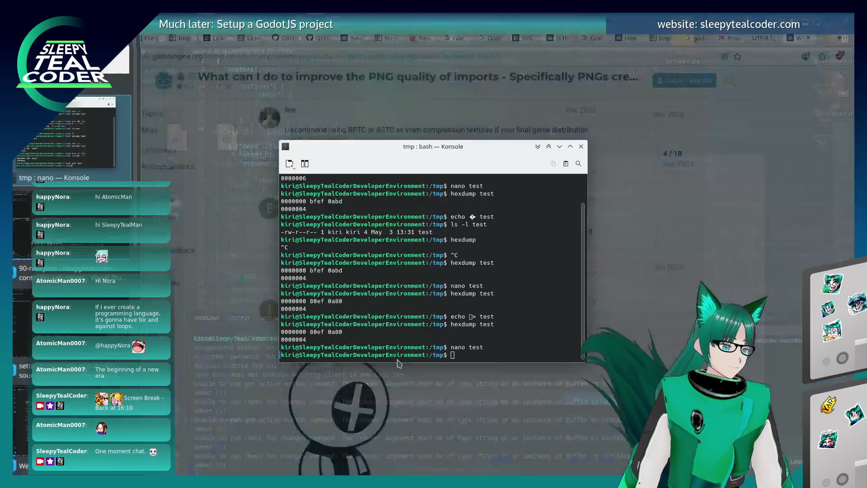
scroll(398, 316, "down", 4)
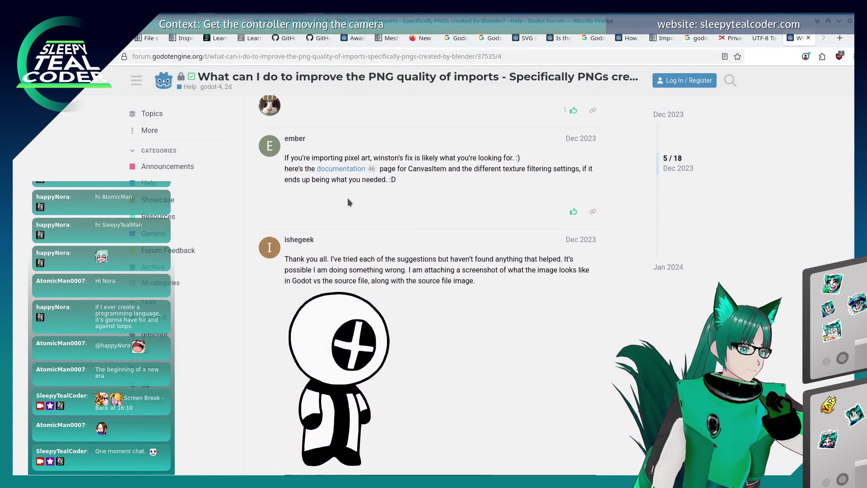
scroll(397, 277, "down", 7)
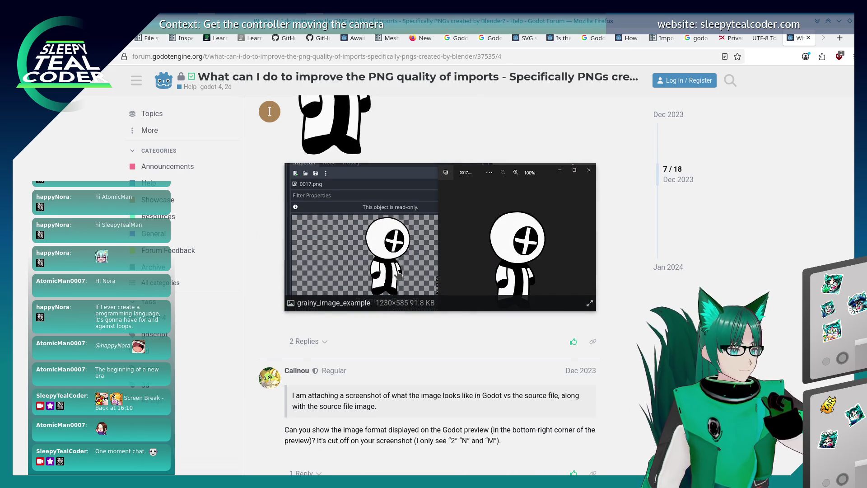
scroll(397, 271, "down", 2)
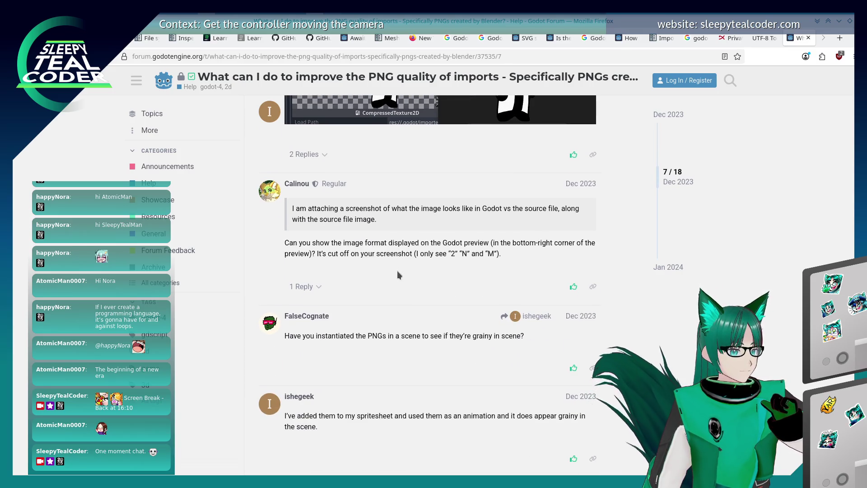
scroll(396, 271, "down", 1)
scroll(397, 271, "down", 3)
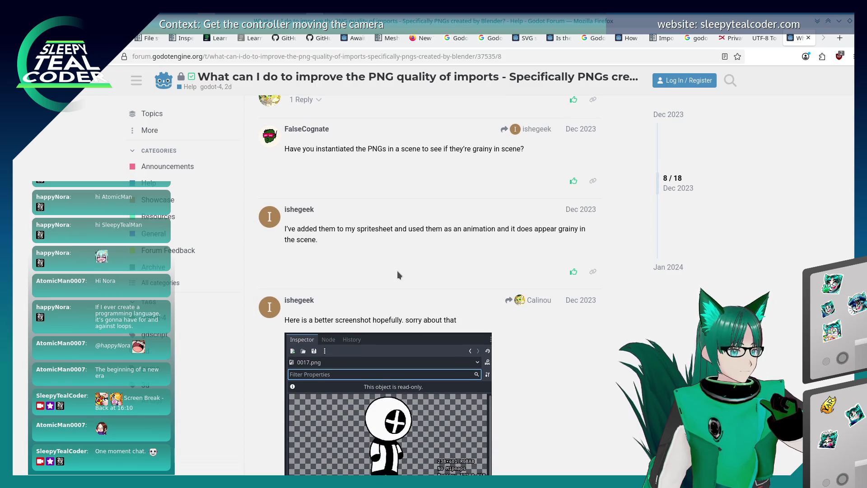
scroll(398, 271, "down", 1)
scroll(397, 272, "down", 6)
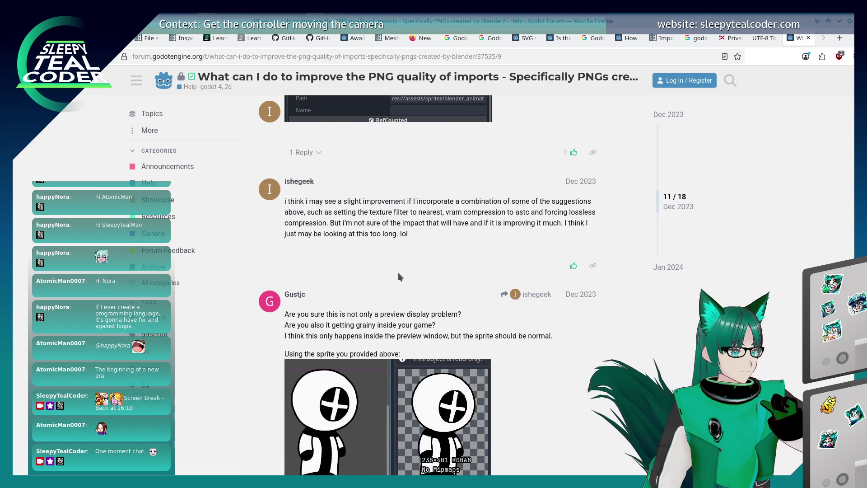
scroll(398, 272, "down", 4)
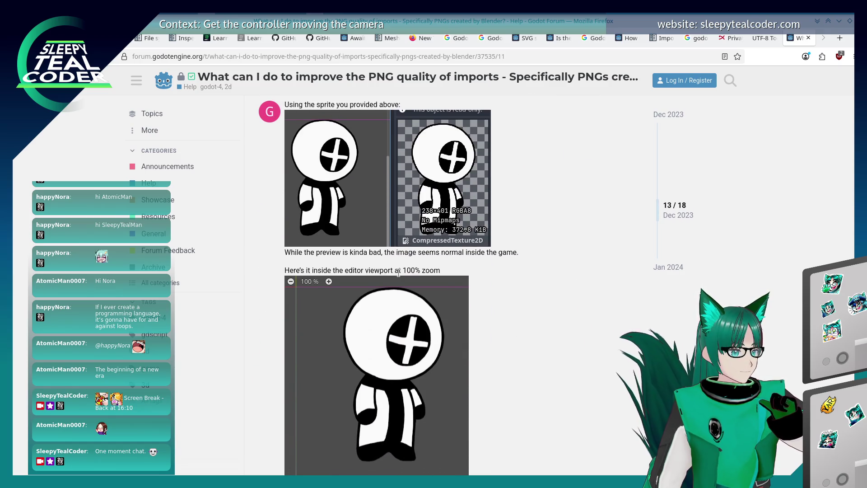
scroll(398, 273, "down", 5)
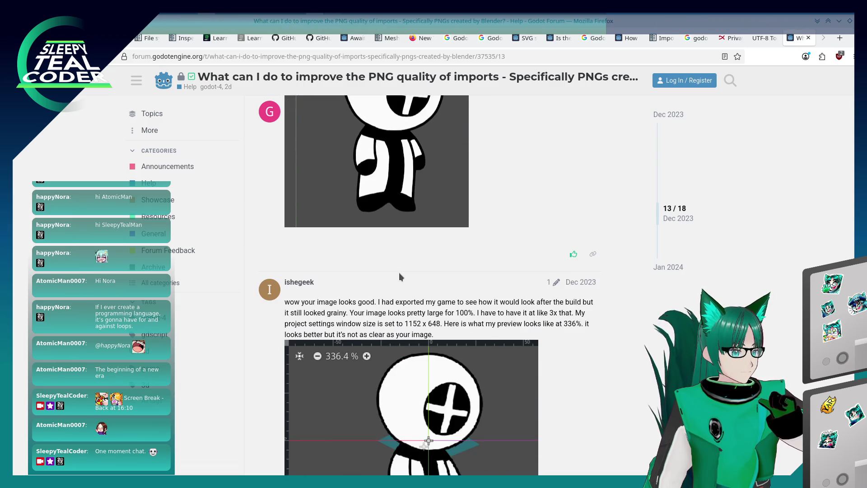
scroll(400, 273, "down", 2)
scroll(399, 272, "down", 4)
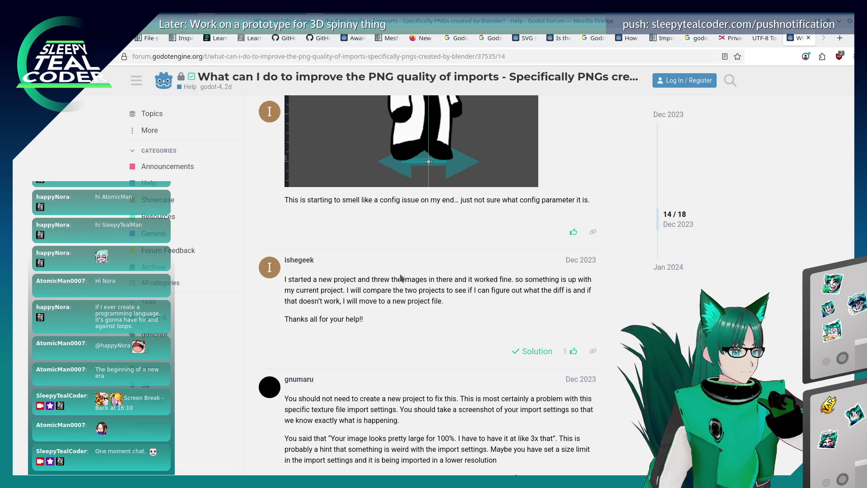
scroll(400, 277, "down", 3)
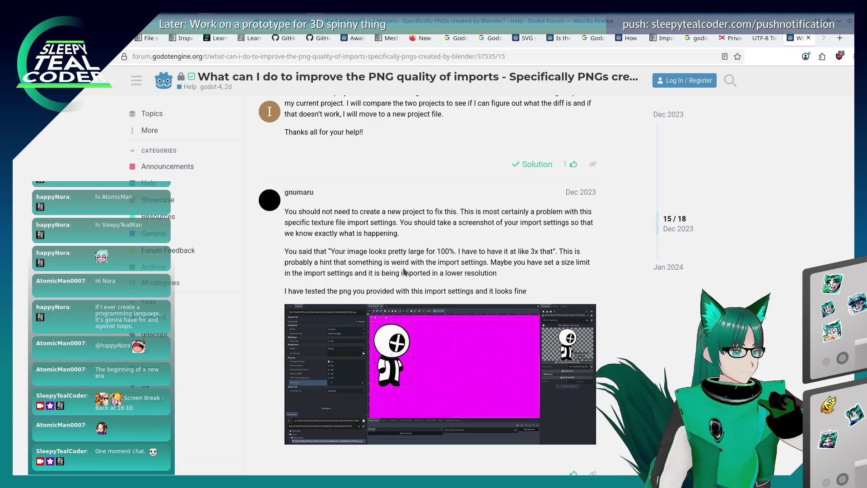
scroll(405, 271, "down", 1)
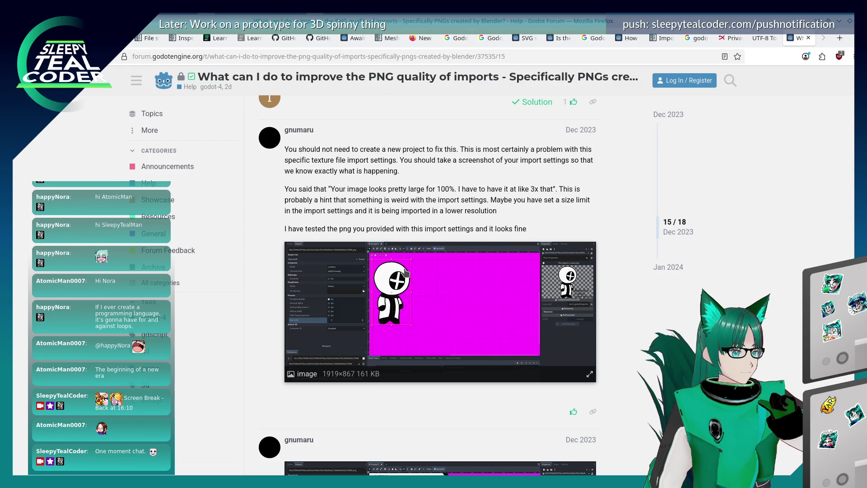
scroll(405, 269, "down", 8)
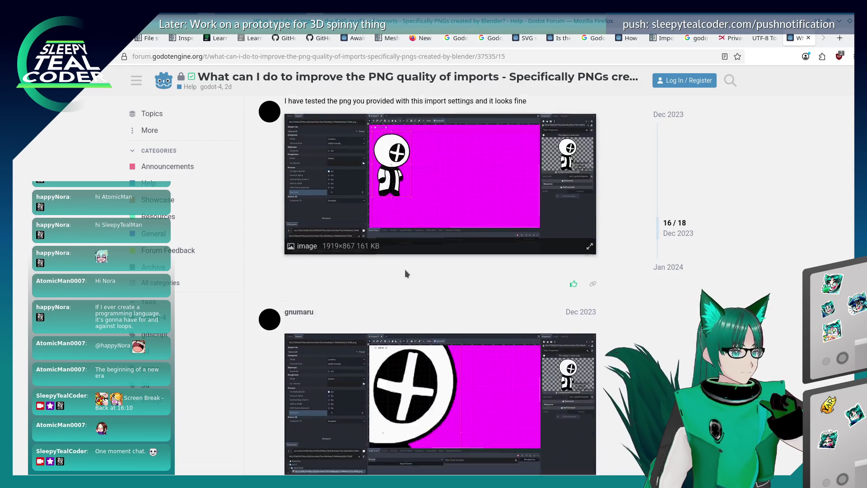
scroll(404, 269, "up", 7)
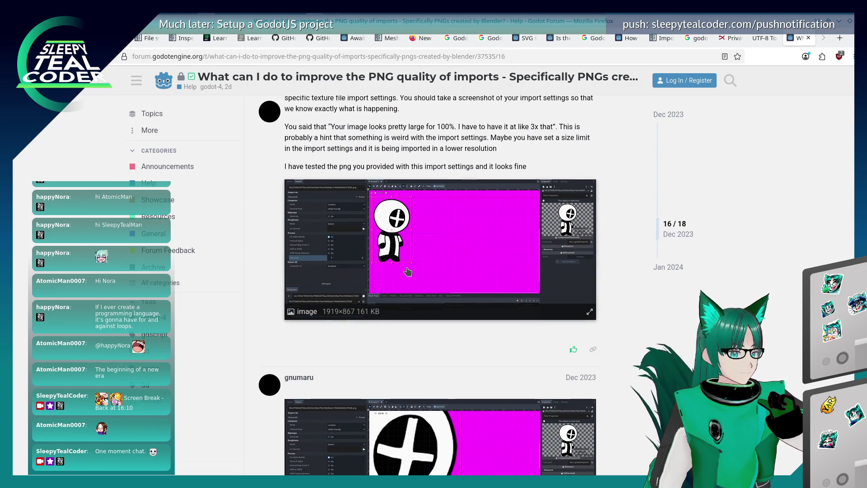
scroll(408, 271, "up", 4)
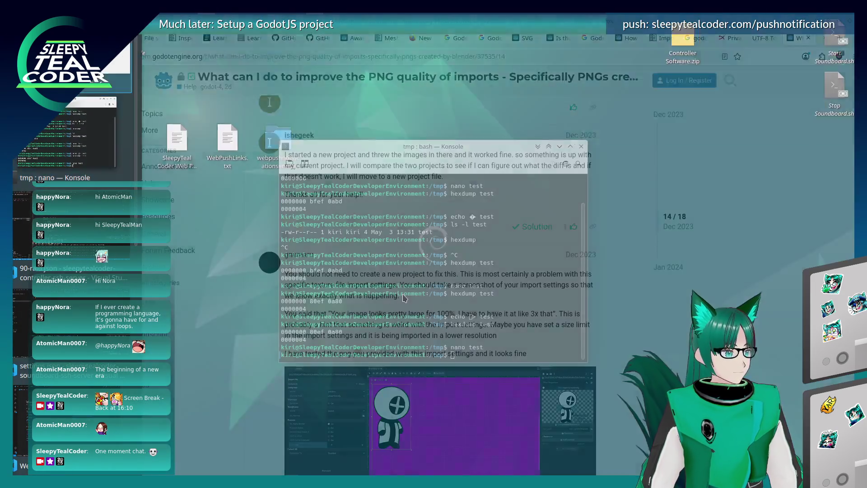
key("alt+Tab")
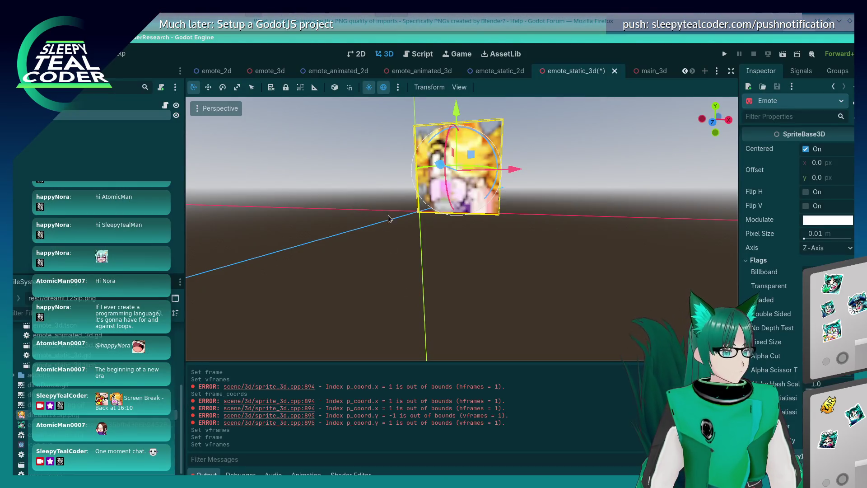
- Add a Sprite3D child under EmoteStatic, found by searching 'Spr' in the node list
left_click(444, 185)
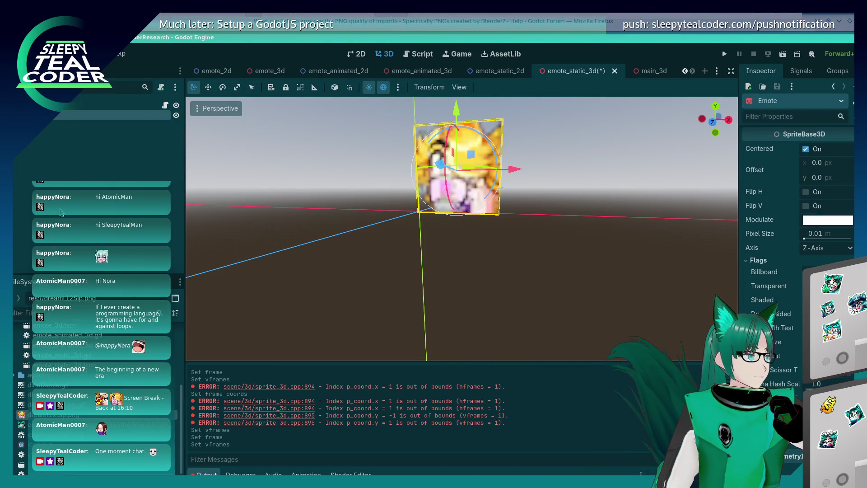
right_click(128, 107)
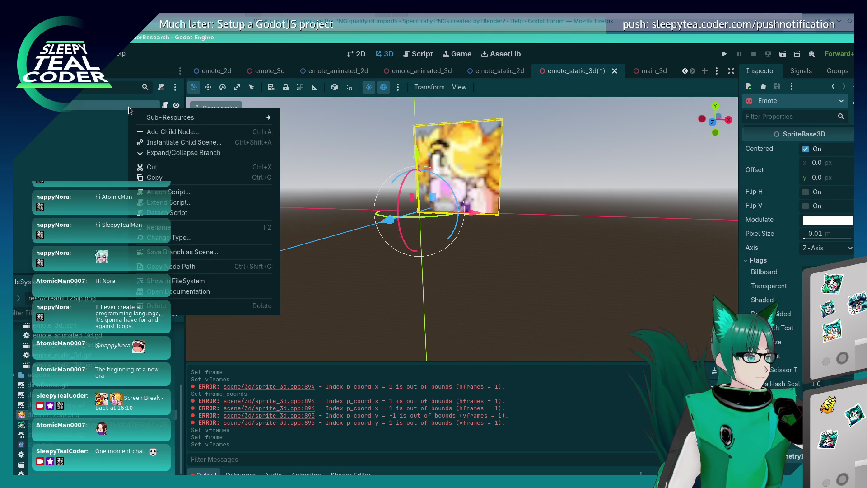
left_click(168, 133)
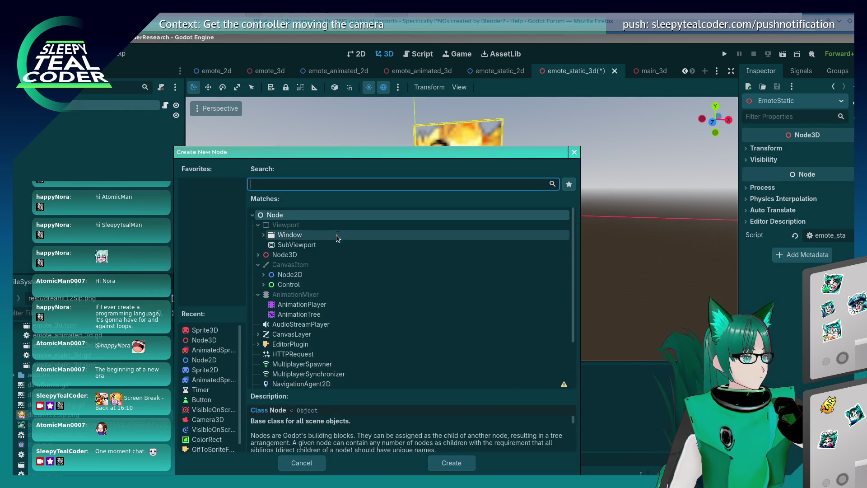
left_click(259, 257)
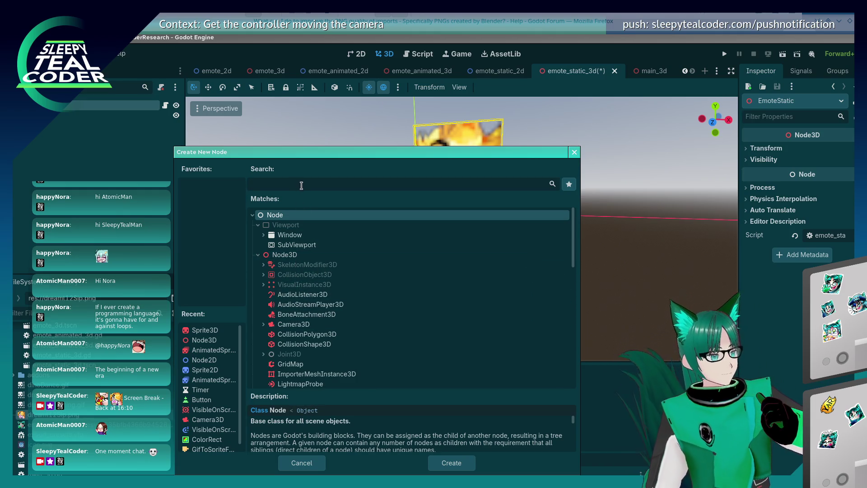
type("CanvasI")
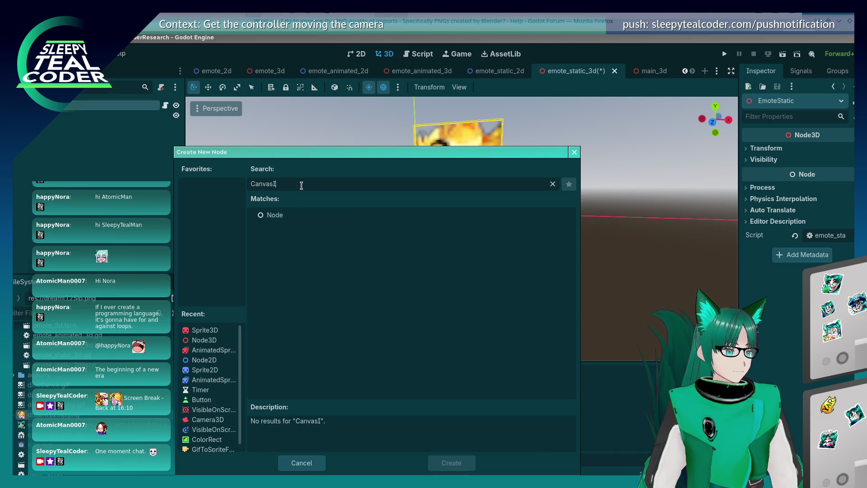
key("ctrl+a")
key("BackSpace")
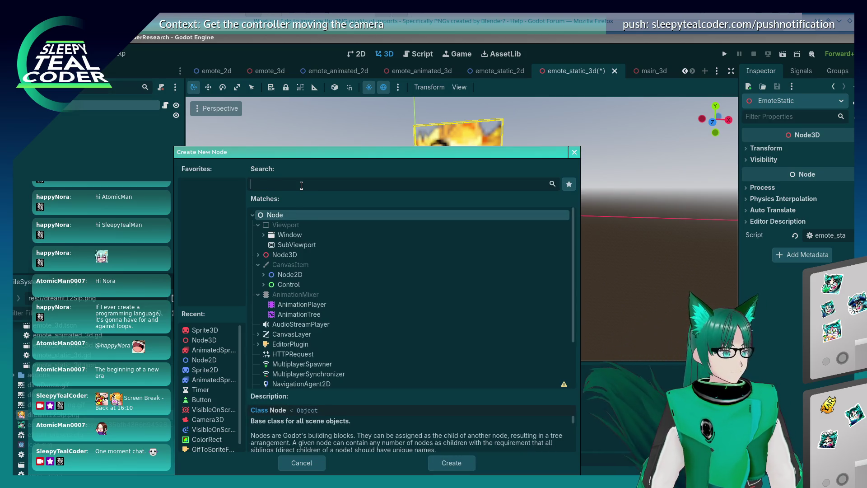
type("Spr")
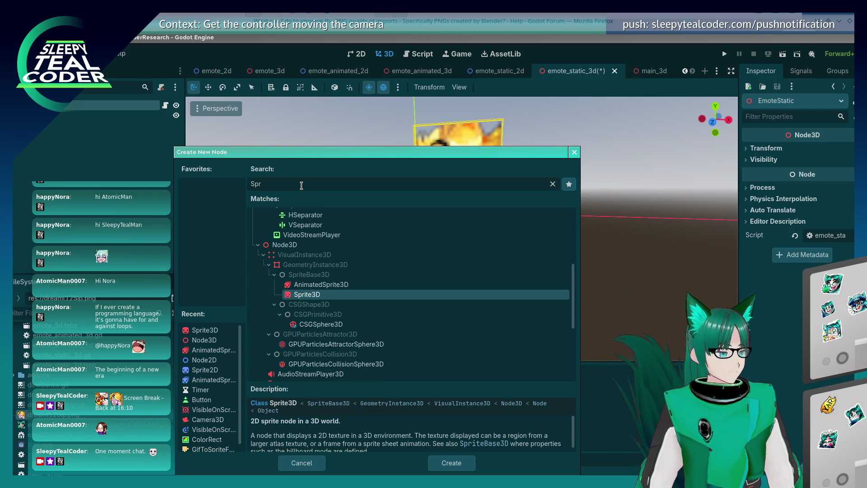
double_click(298, 294)
mouse_move(459, 162)
left_mouse_down()
mouse_move(457, 282)
mouse_move(462, 263)
left_mouse_up()
- Select the Emote sprite and enable Flags > Fixed Size
scroll(462, 264, "down", 3)
scroll(467, 267, "down", 10)
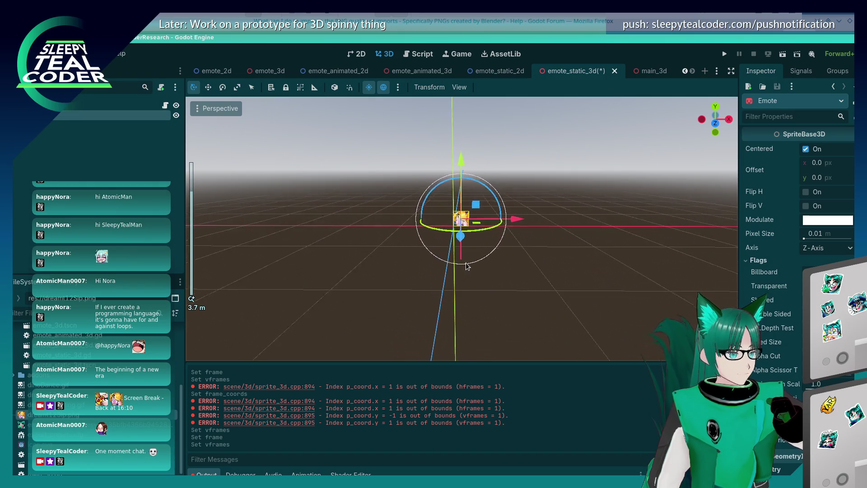
left_click(471, 276)
scroll(468, 243, "up", 15)
left_click(442, 159)
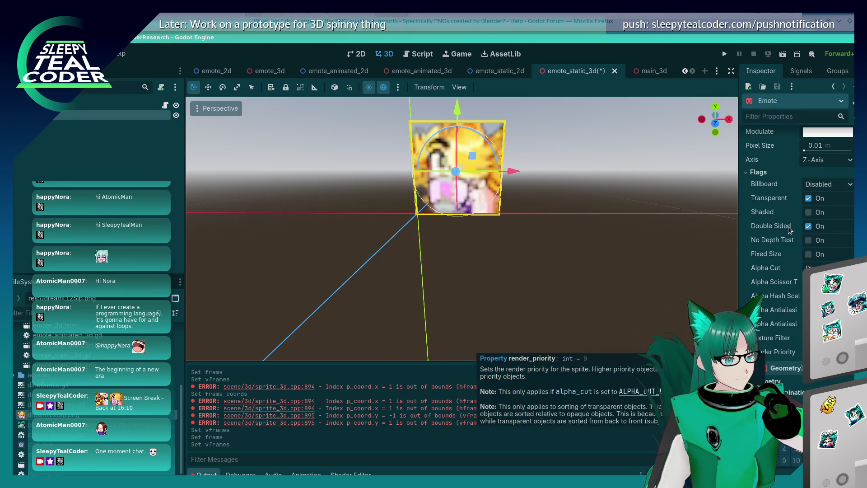
left_click(806, 254)
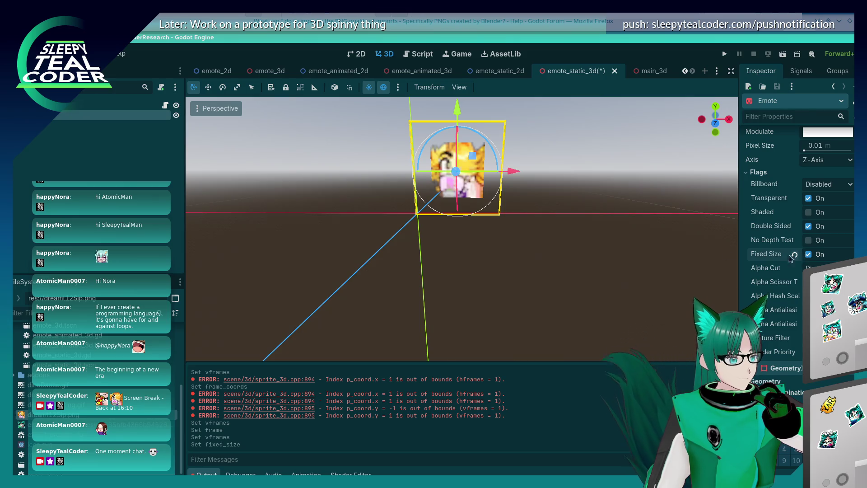
left_click(584, 247)
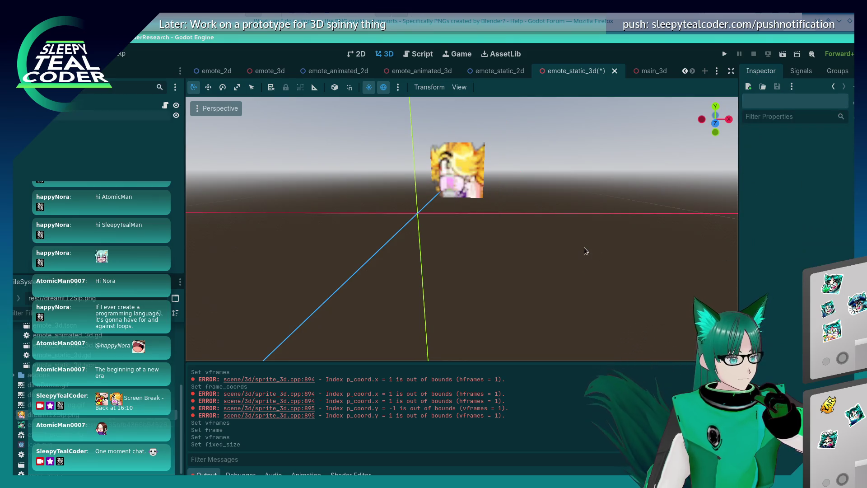
left_click(482, 171)
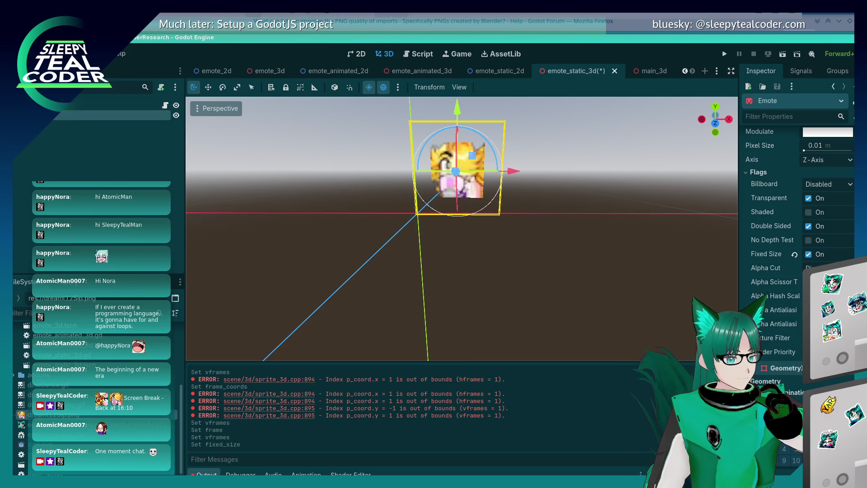
- Try Pixel Size values 0.1, 0.5, 0.05 and 0.02, settling on 0.015 m
scroll(777, 294, "up", 2)
left_click(838, 192)
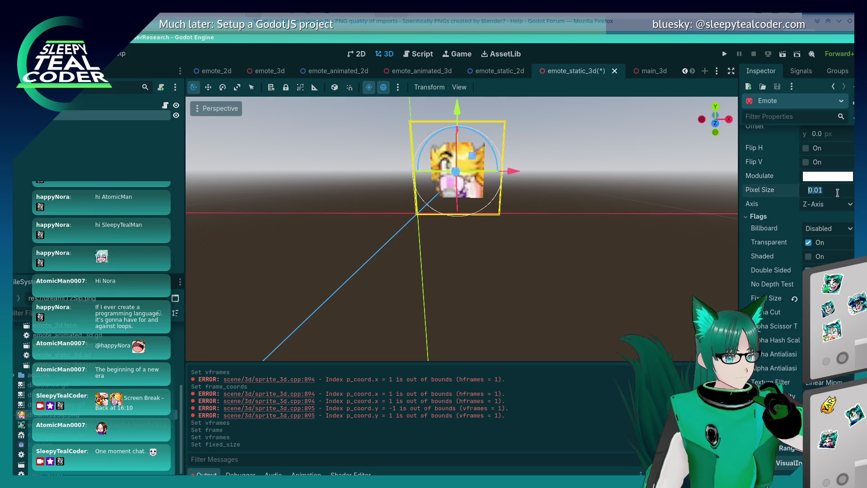
type("0.1")
key("Return")
left_click(838, 191)
type("0.5")
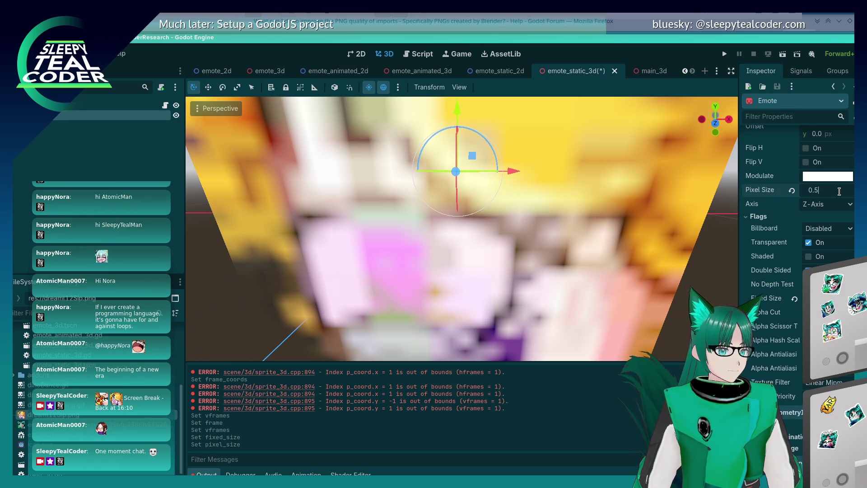
key("Return")
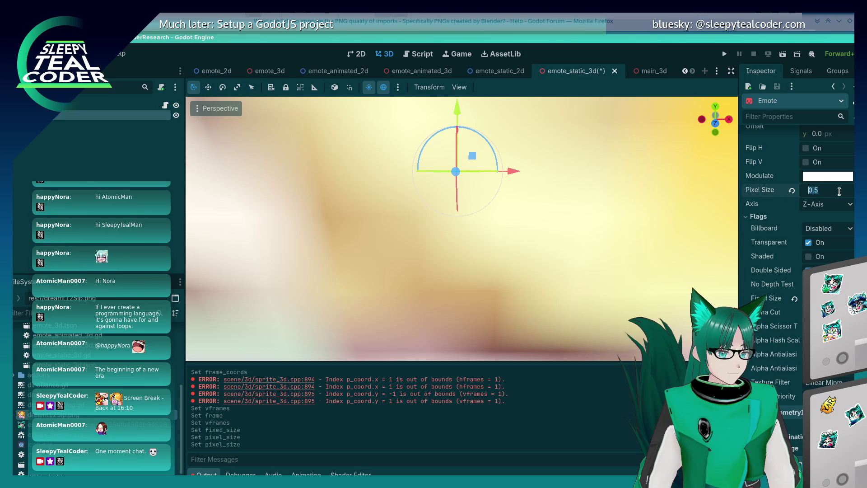
type("0.05")
key("Return")
left_click(839, 190)
type("0.02")
key("Return")
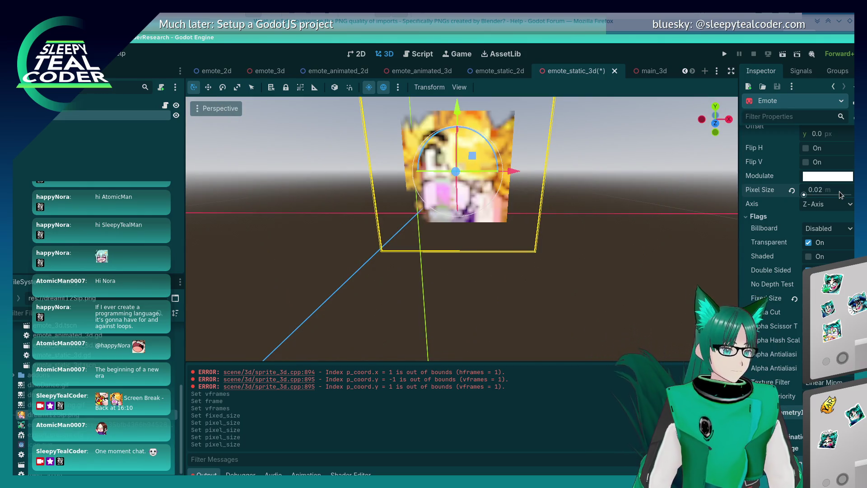
left_click(839, 191)
type("0.015")
key("Return")
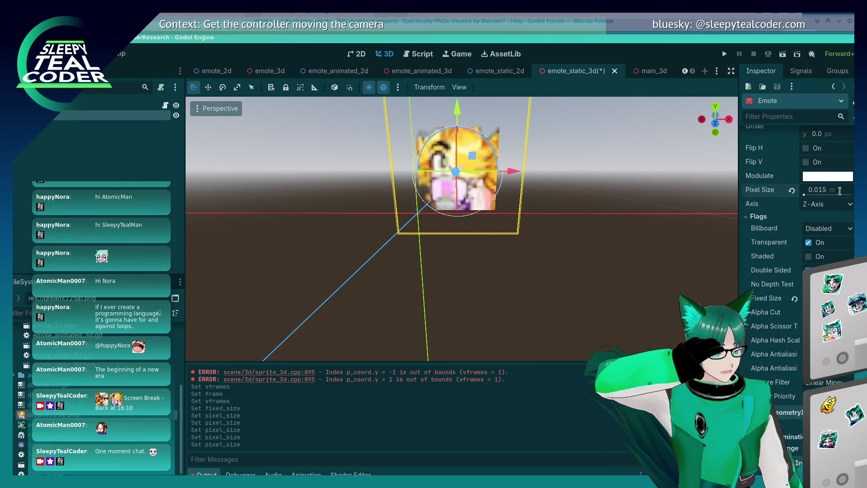
left_click(630, 293)
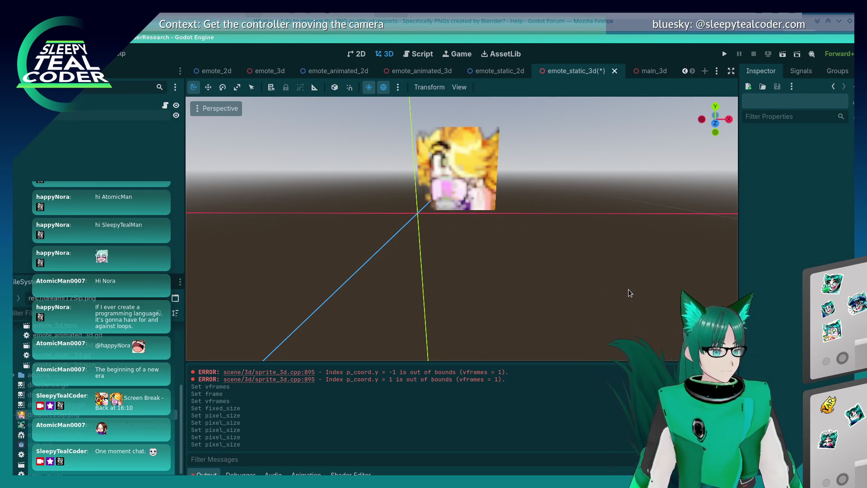
- Undo the Pixel Size and Fixed Size edits and reselect the sprite
key("ctrl+z")
key("ctrl+z")
key("ctrl+z")
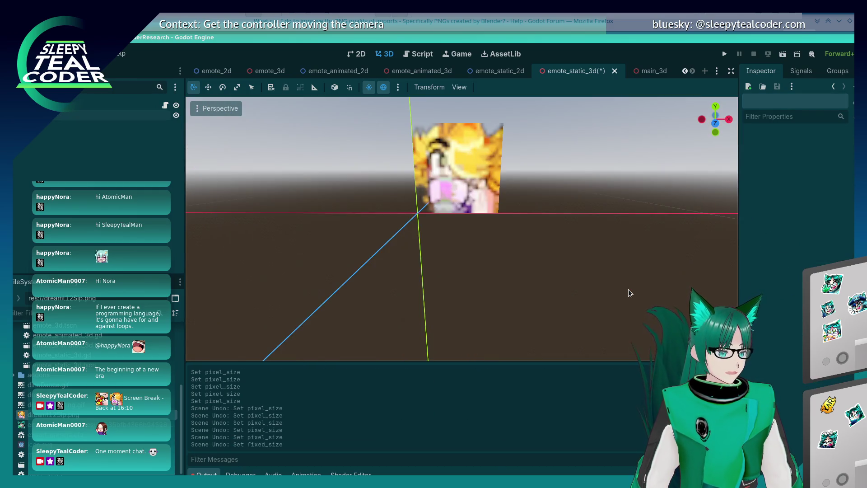
left_click(458, 194)
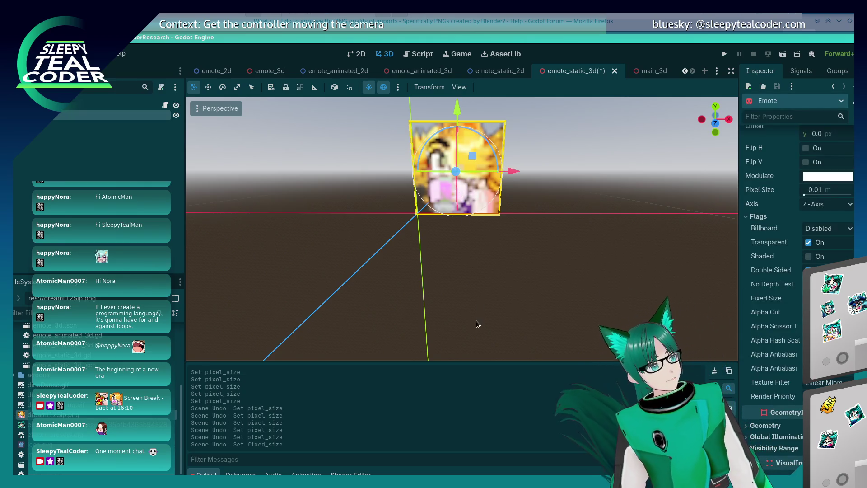
scroll(759, 323, "down", 1)
scroll(760, 324, "down", 5)
mouse_move(462, 311)
left_mouse_down()
mouse_move(447, 281)
mouse_move(462, 261)
mouse_move(478, 174)
mouse_move(535, 303)
left_mouse_up()
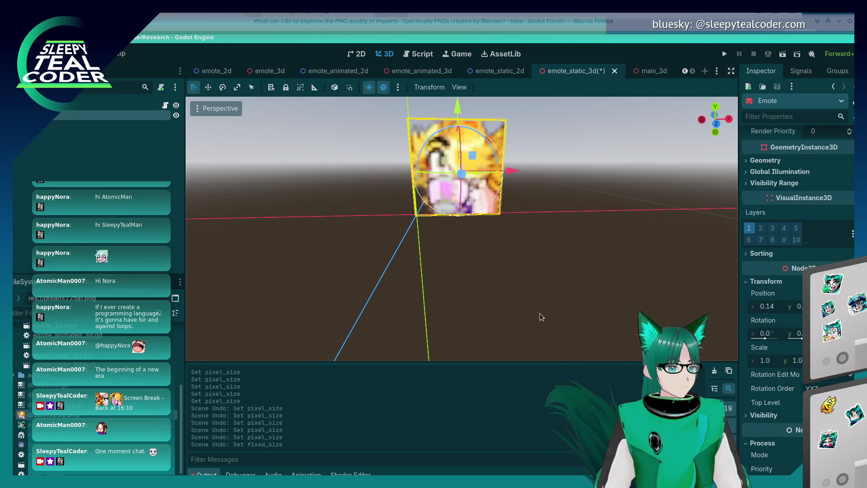
- Check the Physics Interpolation properties, then drag dreamt12Sip.png toward the scene
scroll(782, 410, "down", 2)
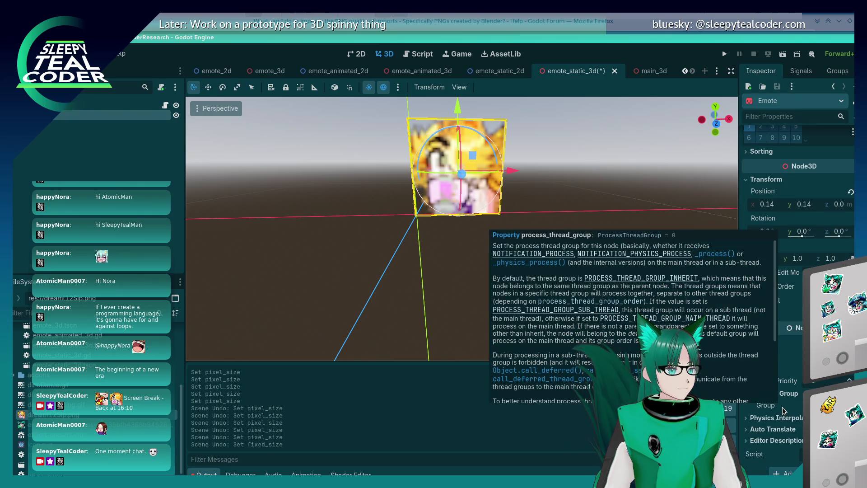
left_click(777, 417)
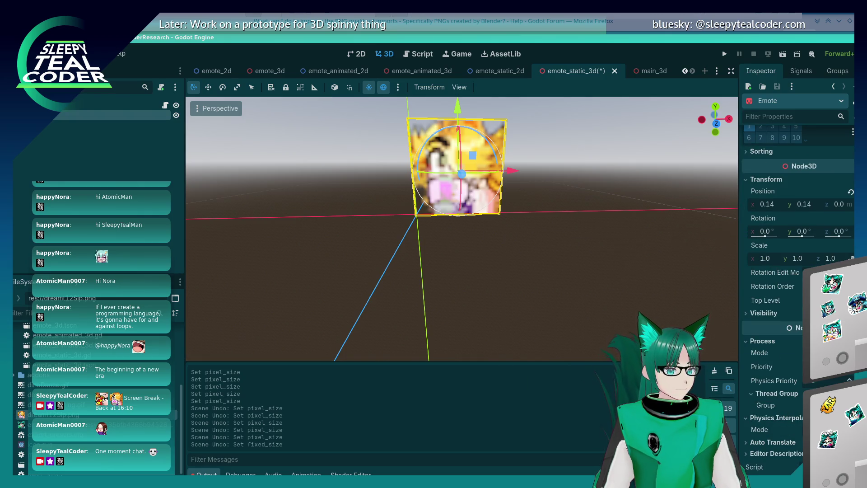
left_click(752, 418)
scroll(760, 338, "up", 15)
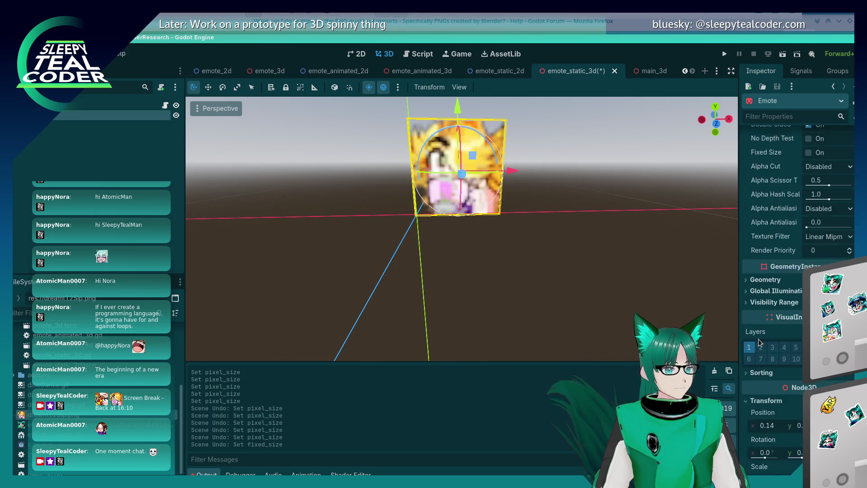
scroll(759, 342, "up", 3)
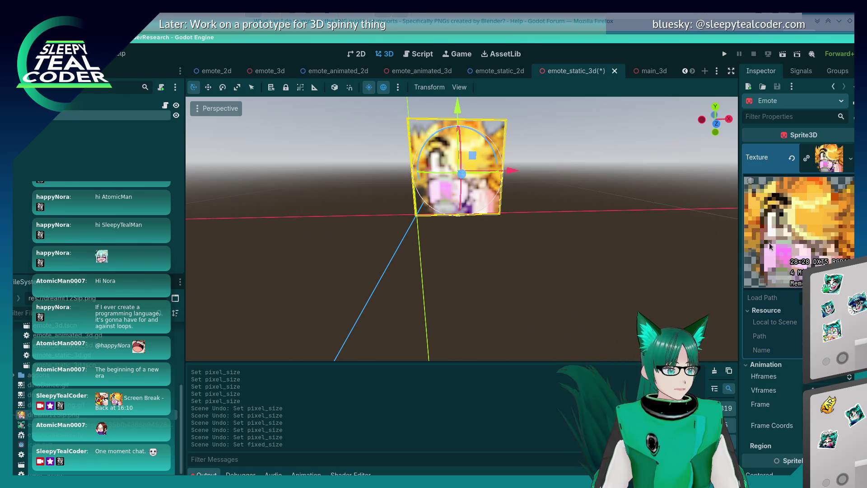
mouse_move(45, 414)
left_mouse_down()
mouse_move(54, 111)
mouse_move(45, 159)
left_mouse_up()
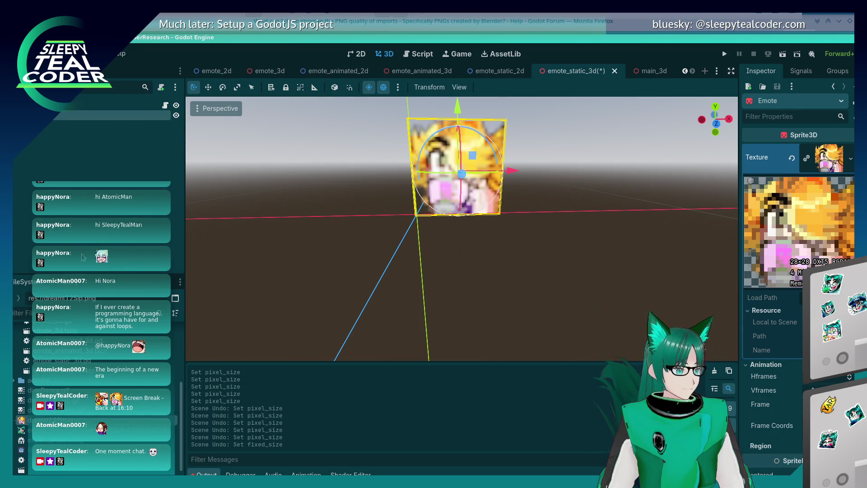
- Drop another emoticon PNG from the FileSystem dock onto the Emote sprite as its texture
left_click(45, 159)
right_click(70, 419)
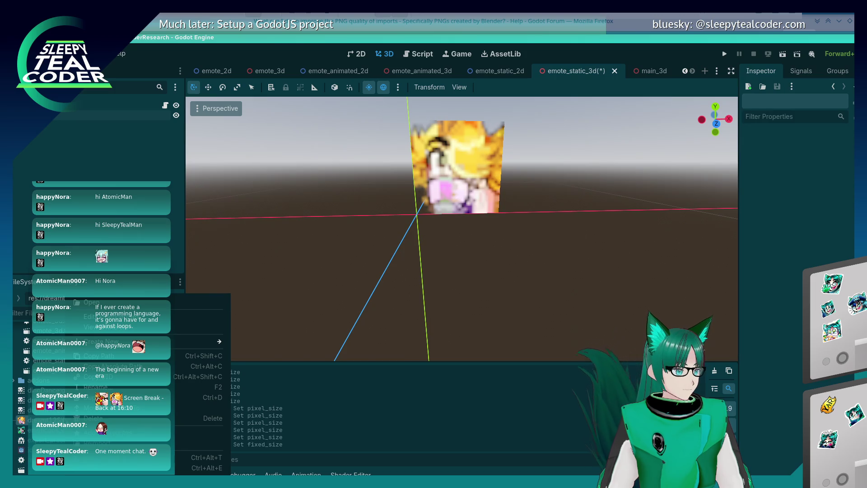
mouse_move(112, 341)
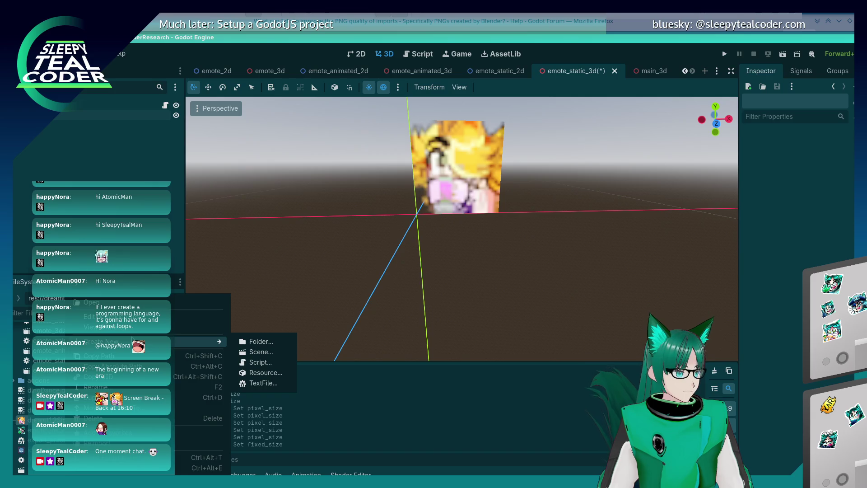
key("Escape")
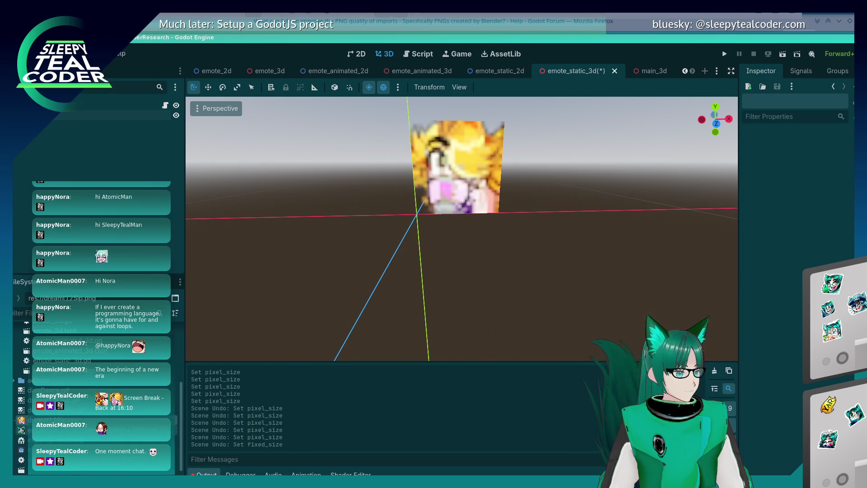
mouse_move(50, 419)
left_mouse_down()
mouse_move(44, 134)
mouse_move(51, 120)
left_mouse_up()
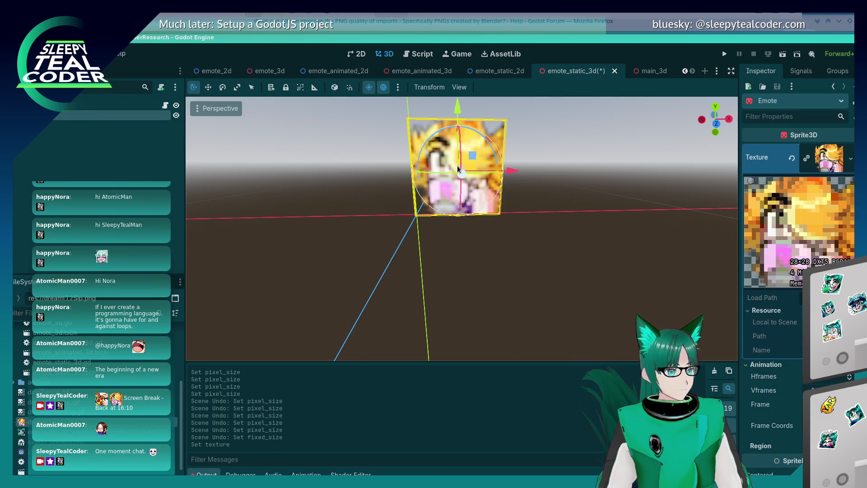
mouse_move(49, 435)
left_mouse_down()
mouse_move(163, 397)
mouse_move(47, 110)
mouse_move(51, 120)
left_mouse_up()
- Reapply dreamt12Sip.png as the Emote sprite's texture and select the sprite
left_click(526, 307)
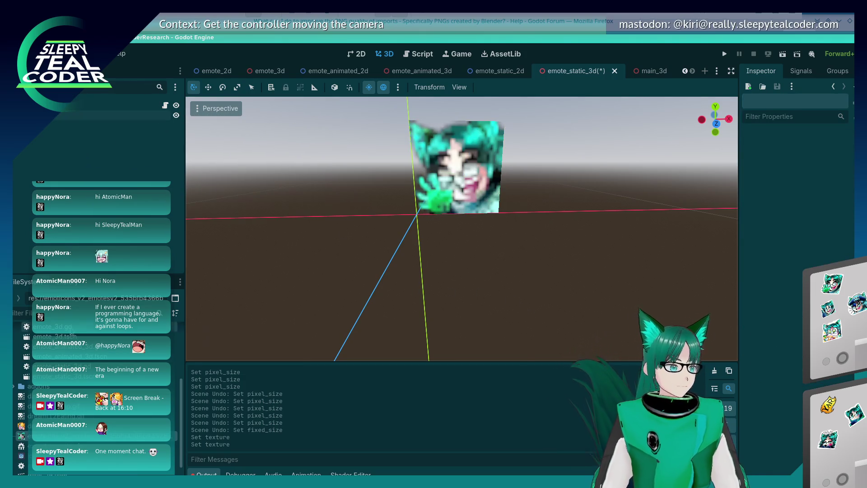
left_click_drag(22, 426, 39, 273)
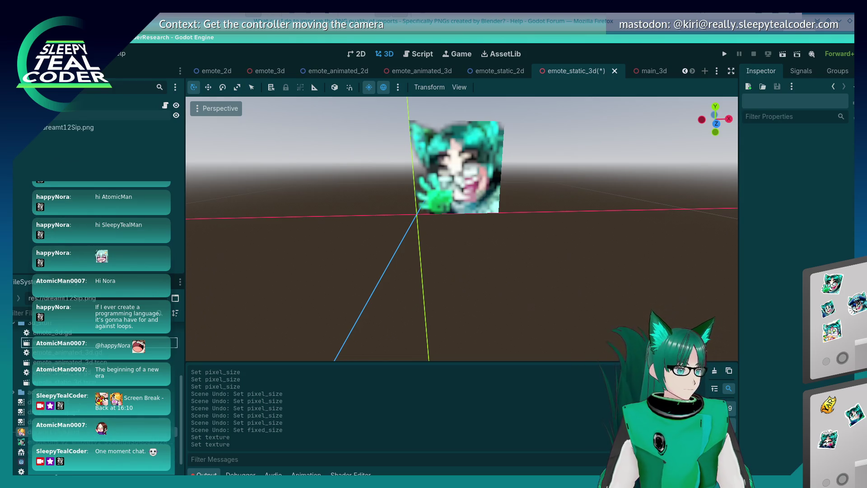
left_click_drag(40, 127, 456, 167)
left_click(476, 163)
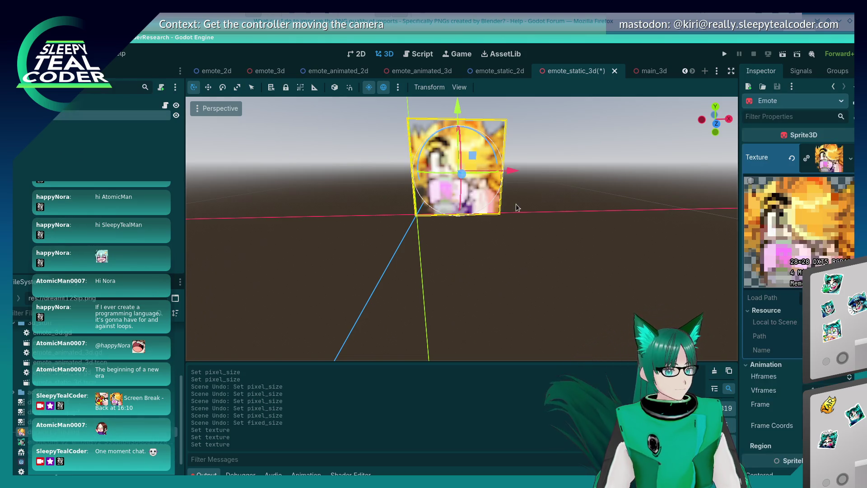
- Toggle the sprite's Transparent flag on and off, then turn on No Depth Test and Fixed Size
scroll(792, 379, "down", 5)
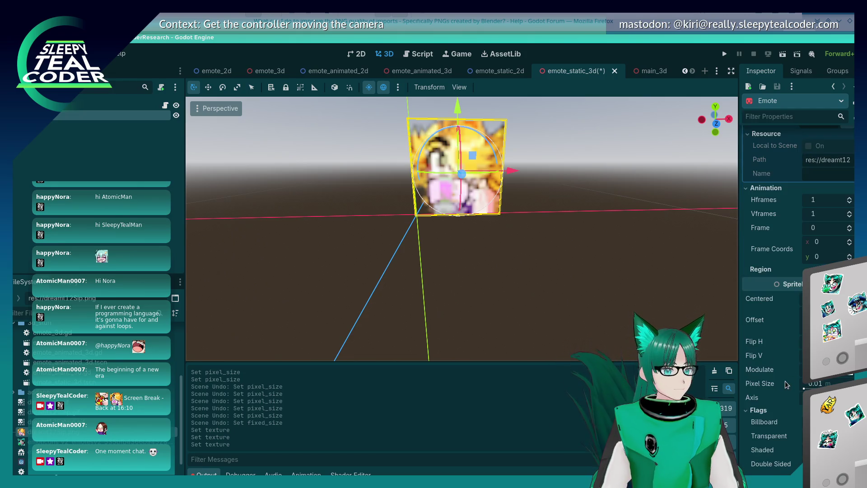
scroll(785, 384, "down", 3)
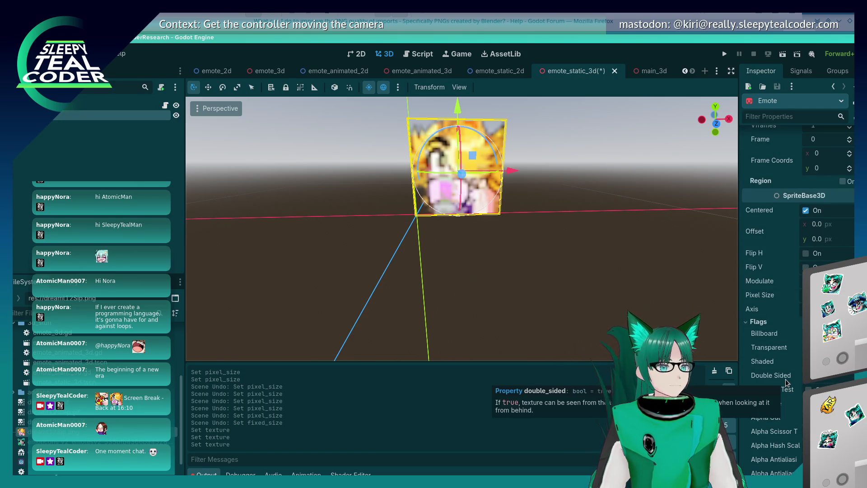
scroll(786, 383, "down", 4)
scroll(786, 383, "up", 3)
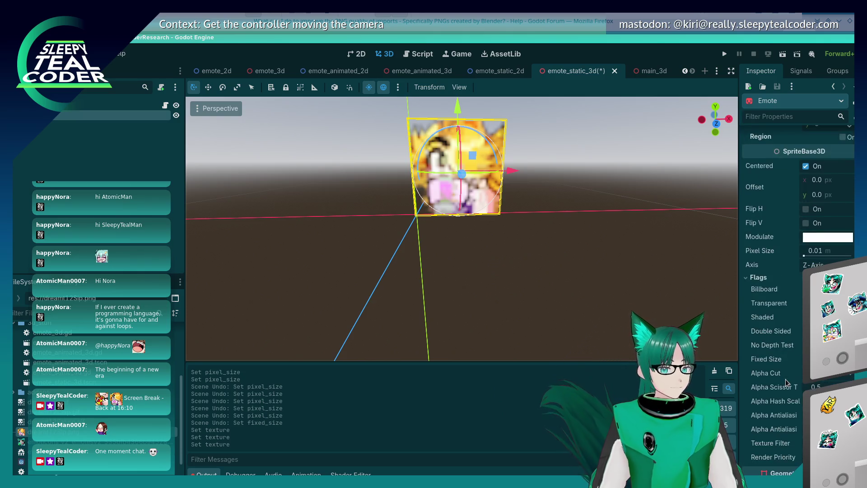
left_click(806, 303)
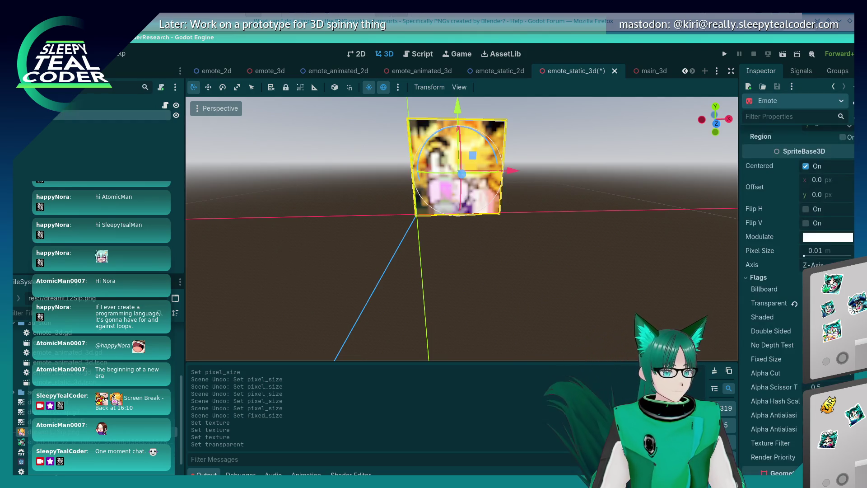
left_click(805, 303)
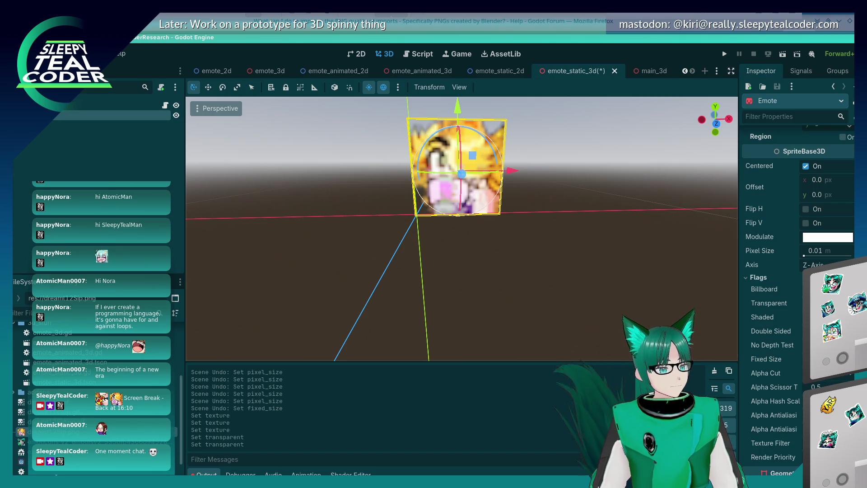
left_click(805, 345)
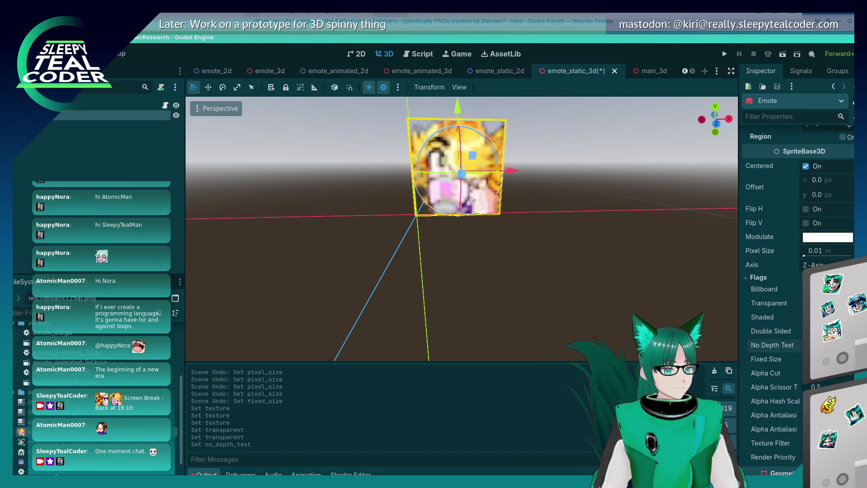
left_click(805, 359)
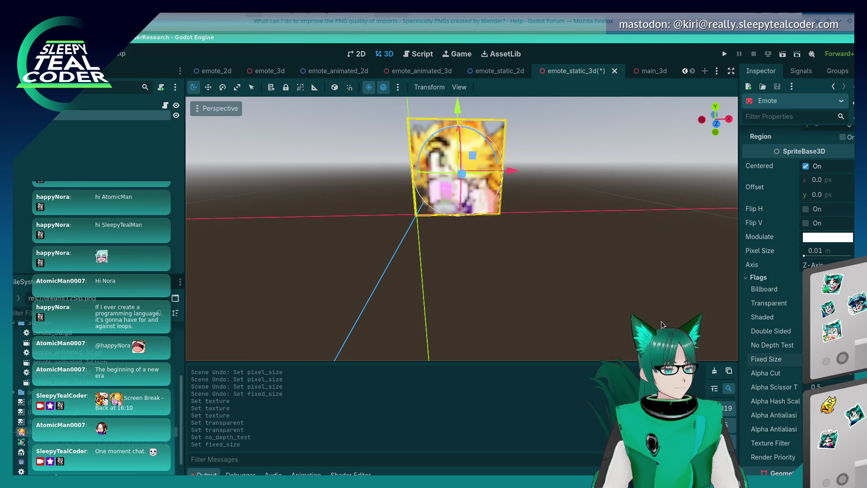
- Inspect the dreamt12Sip.png texture resource's properties in the Inspector
scroll(768, 289, "up", 10)
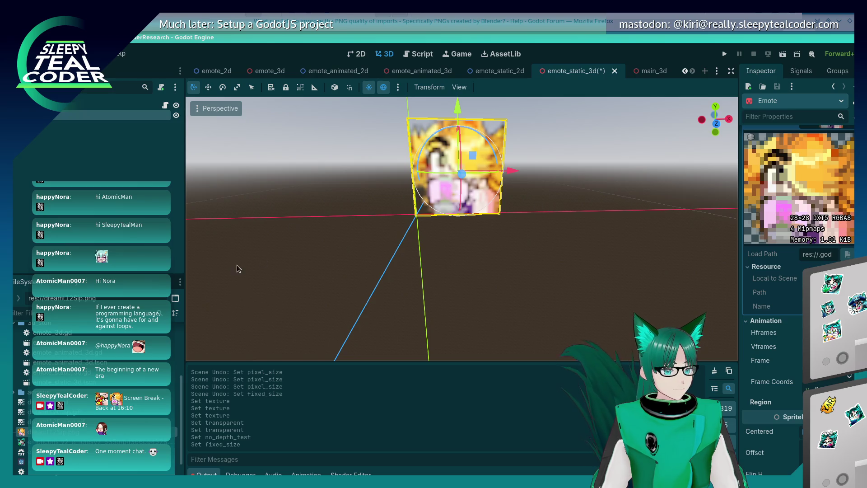
scroll(238, 268, "up", 2)
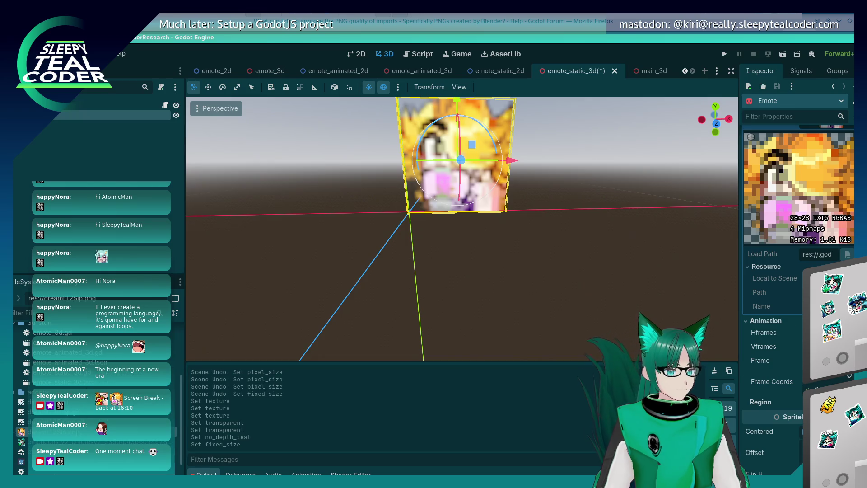
left_click(54, 431)
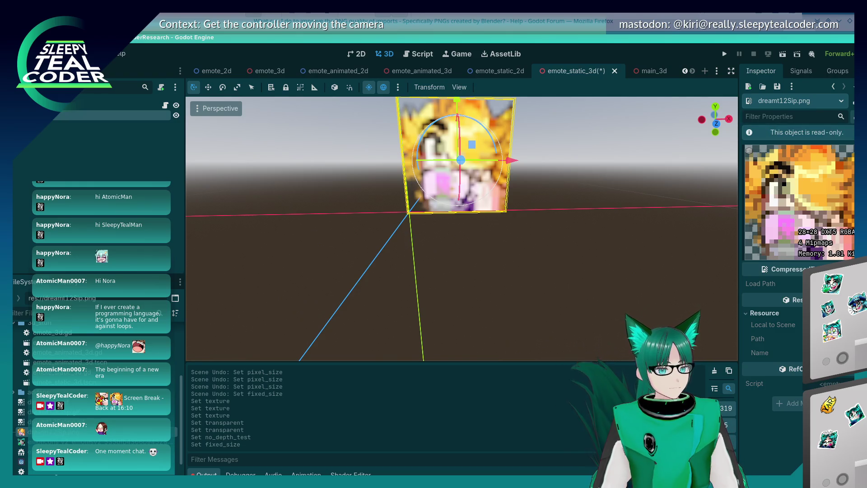
left_click(853, 117)
key("Escape")
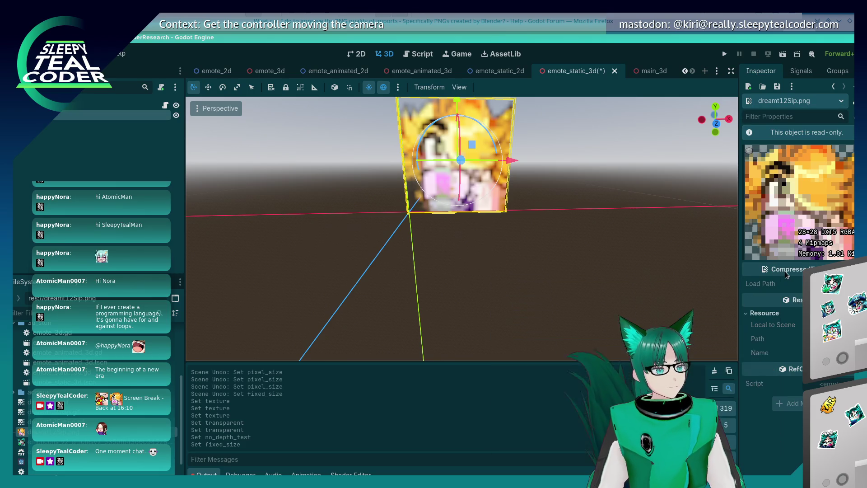
mouse_move(791, 270)
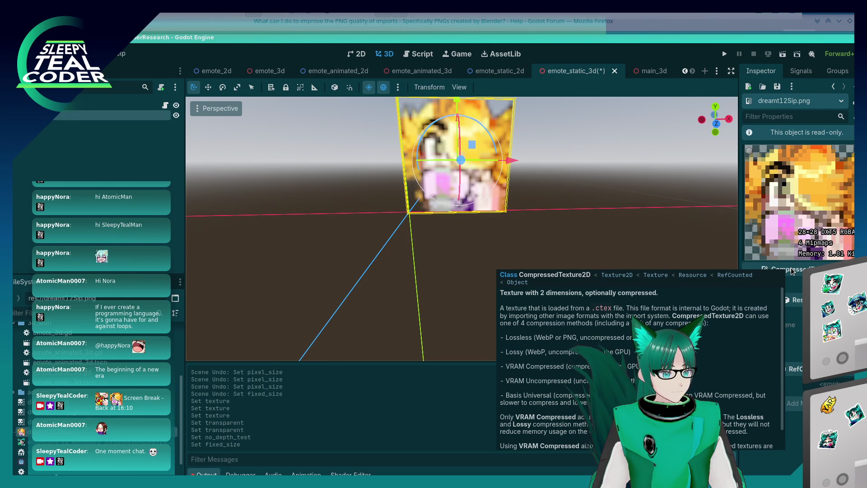
scroll(626, 368, "down", 2)
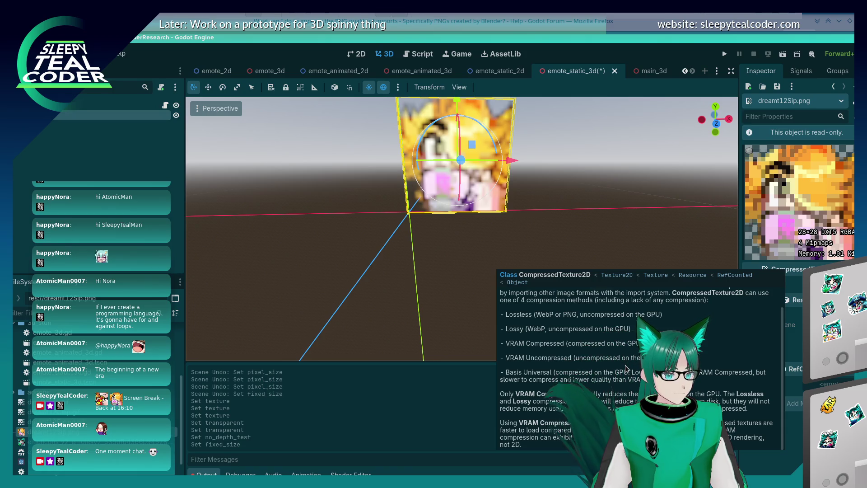
scroll(625, 368, "up", 2)
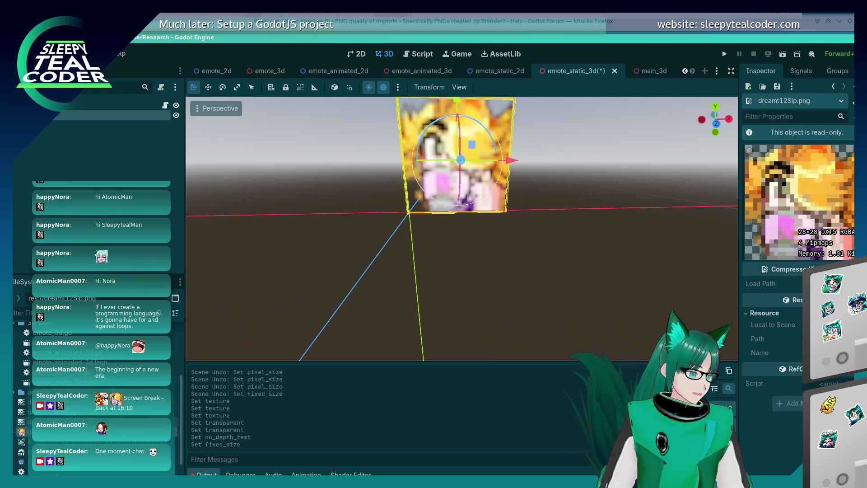
- Check dreamt12Sip.png's file actions, then return to the PNG import-quality forum thread in Firefox
right_click(90, 431)
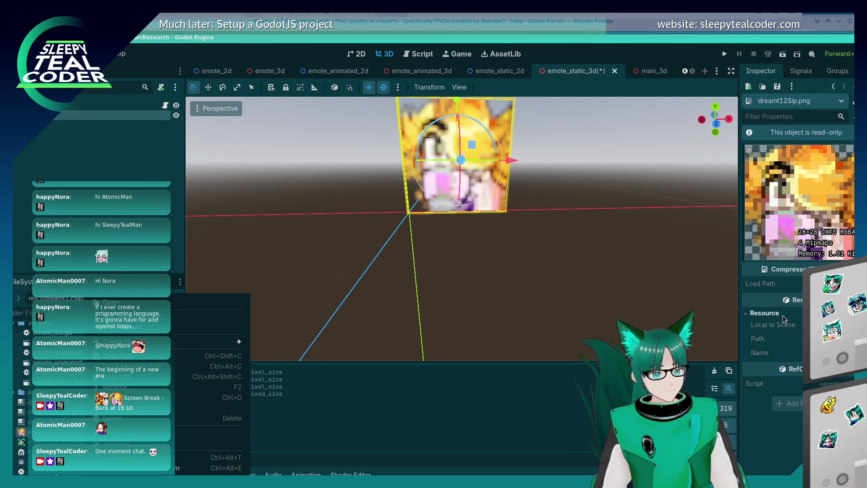
left_click(788, 270)
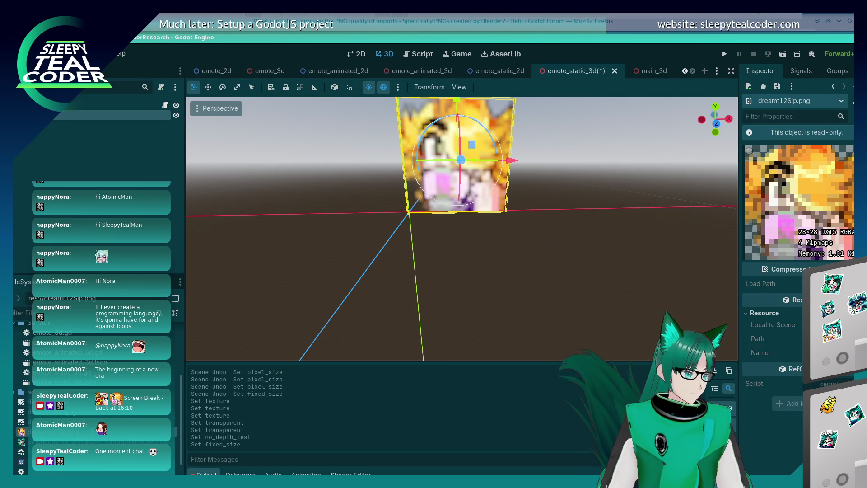
right_click(100, 431)
left_click(527, 295)
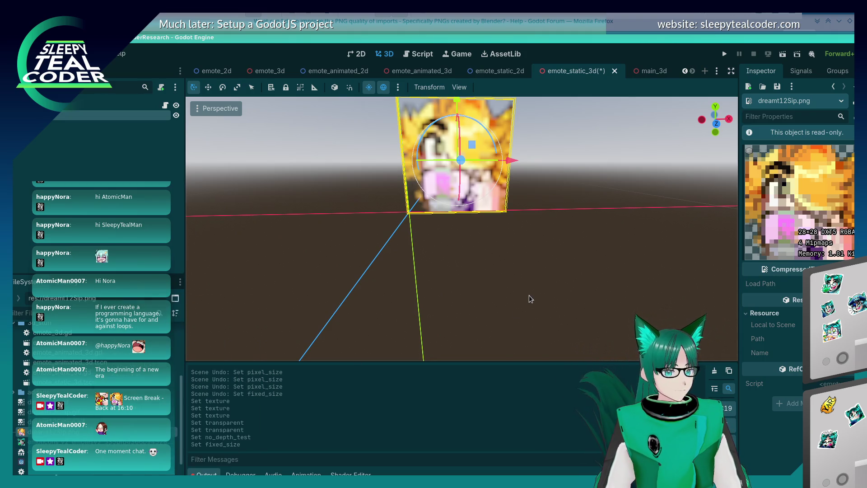
left_click(570, 21)
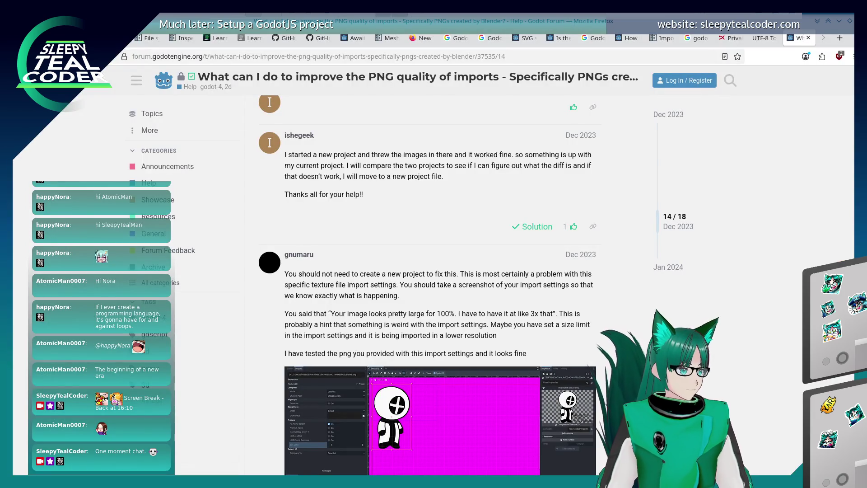
- Back on Google, change the query to 'PNG, CompressedTexture2D' and run the search
key("alt+Left")
left_click(220, 83)
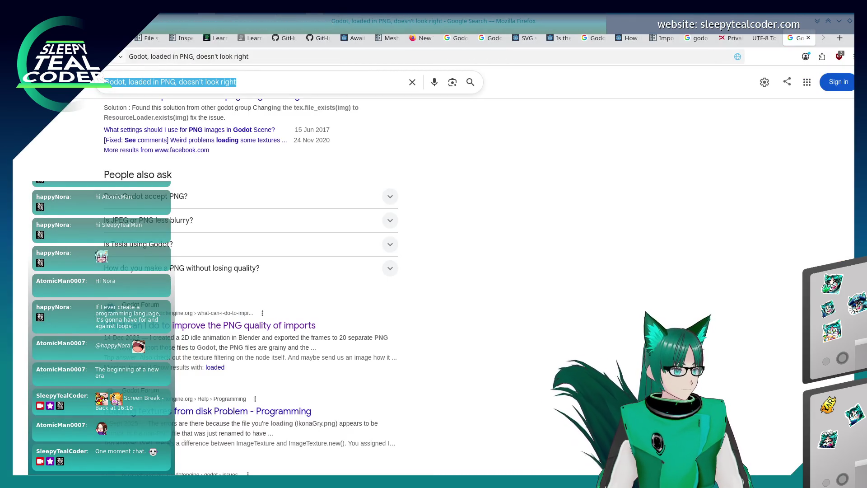
key("ctrl+BackSpace")
key("ctrl+BackSpace")
key("ctrl+BackSpace")
type("Compressed")
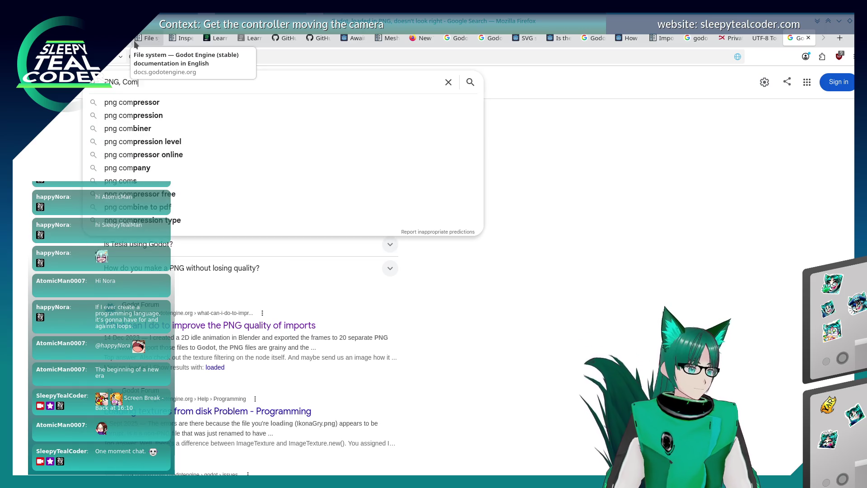
type(" Texture 2D")
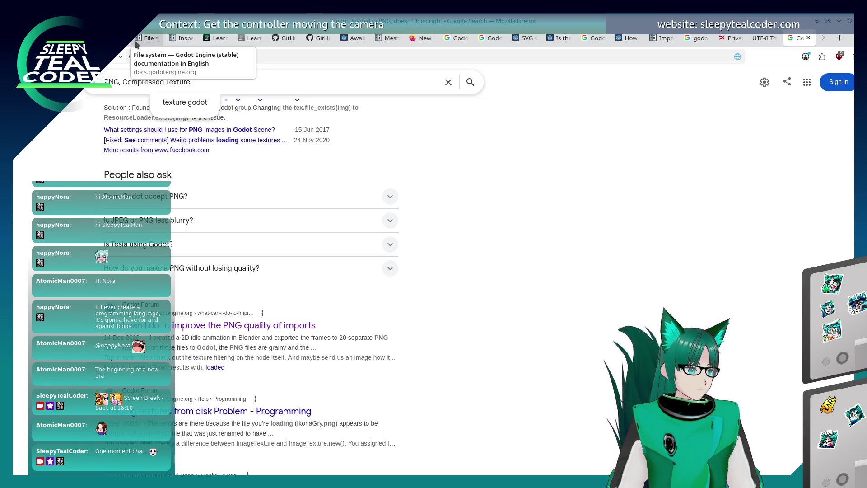
key("BackSpace")
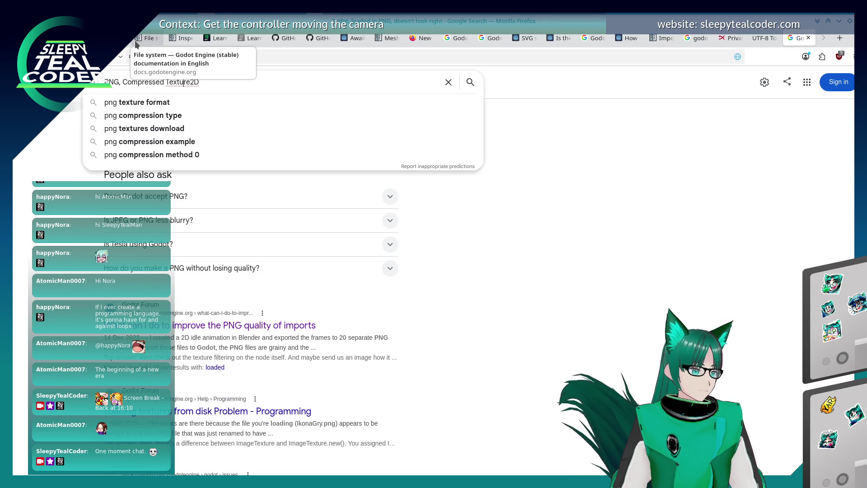
key("BackSpace")
key("Return")
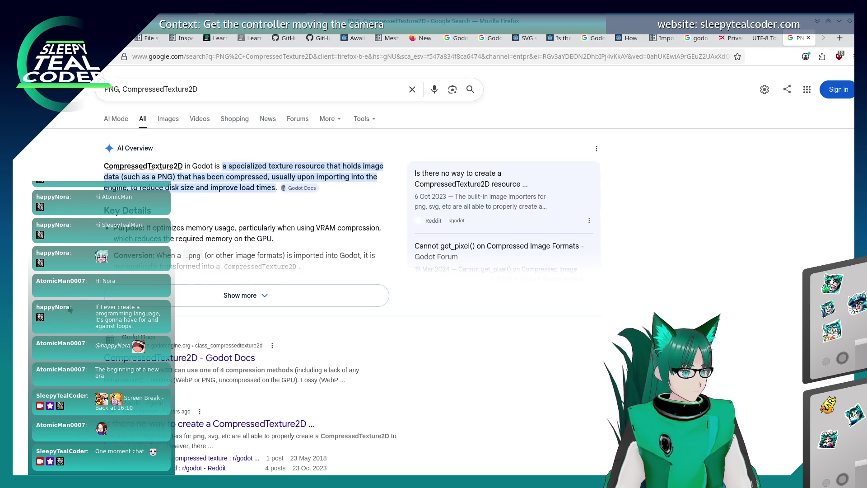
- Open the Godot Docs CompressedTexture2D class page from the results
scroll(73, 310, "down", 2)
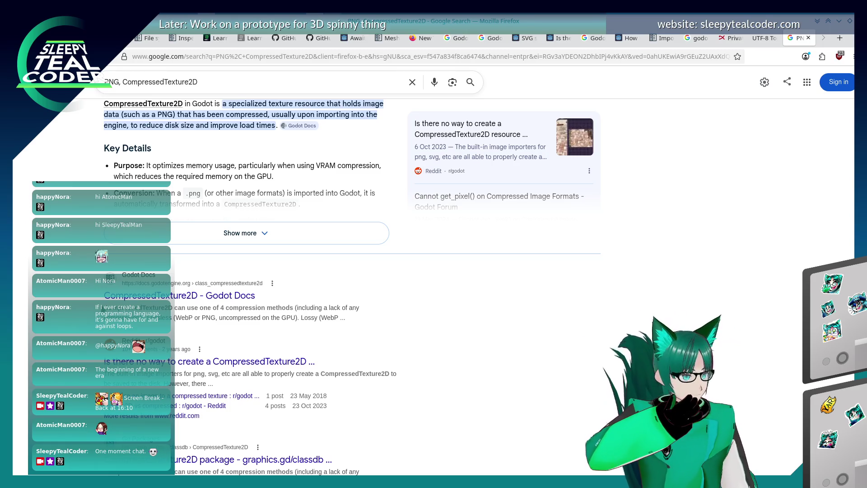
scroll(316, 271, "down", 3)
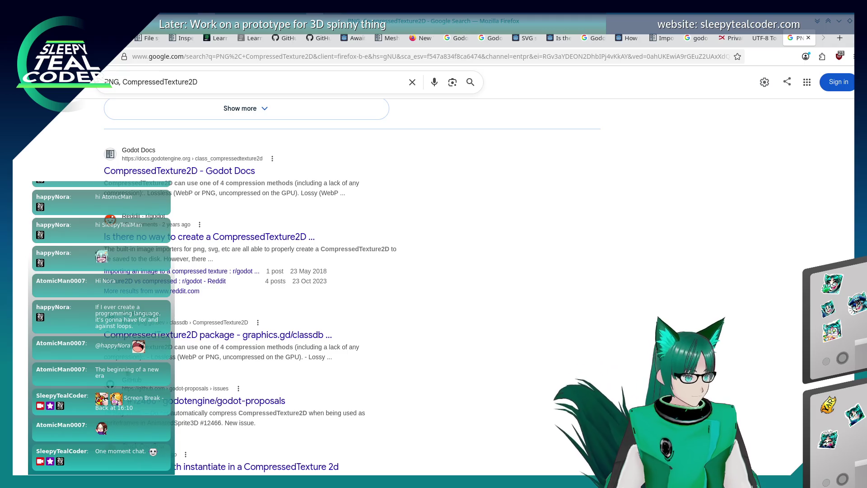
left_click(190, 172)
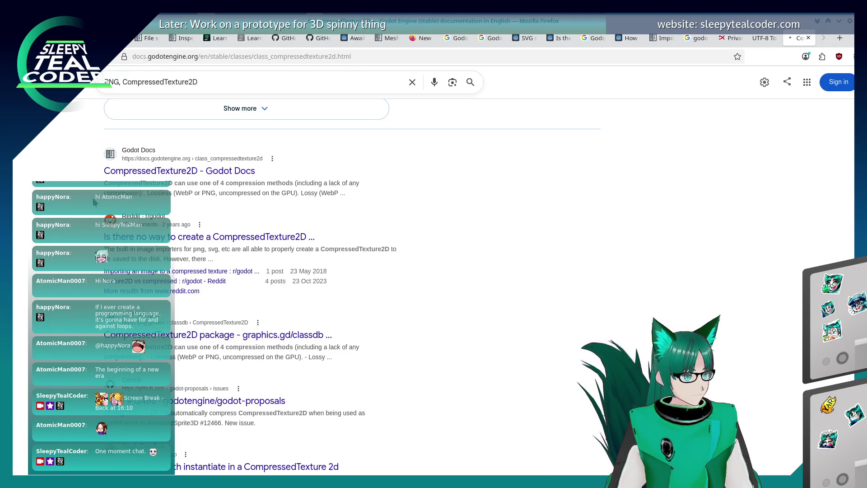
- Read the four CompressedTexture2D compression methods, then return to the Google results
scroll(388, 294, "down", 5)
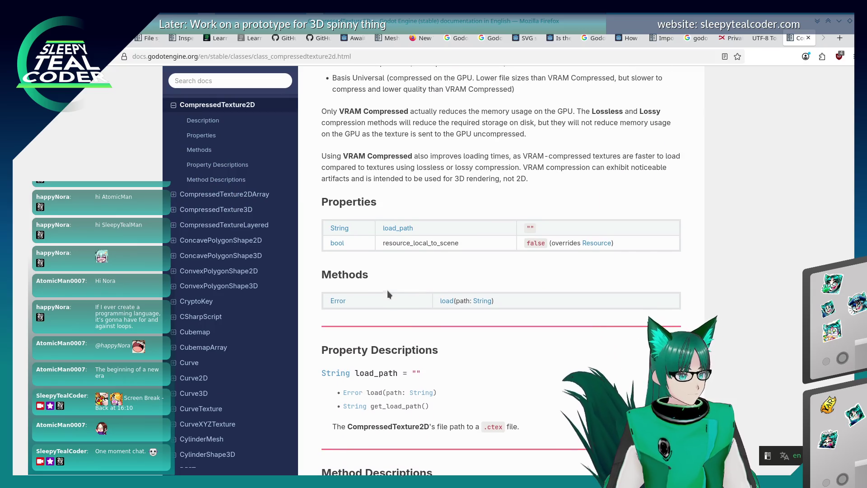
scroll(387, 290, "down", 4)
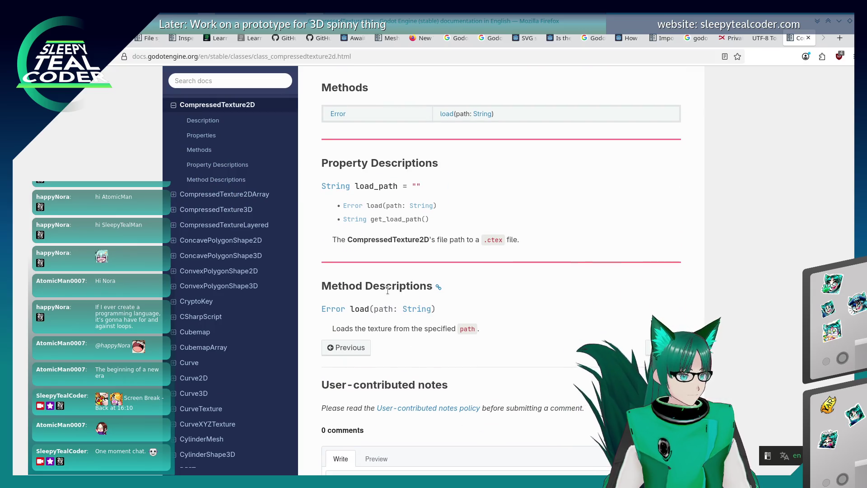
scroll(387, 290, "up", 1)
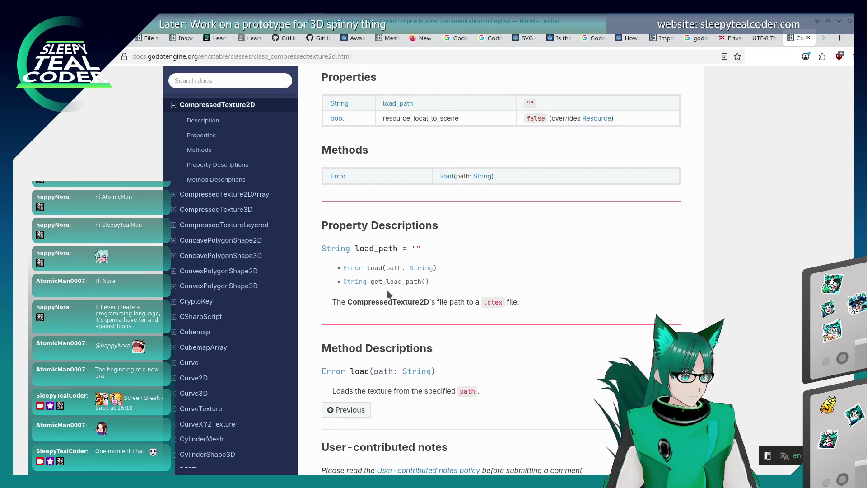
scroll(386, 291, "up", 5)
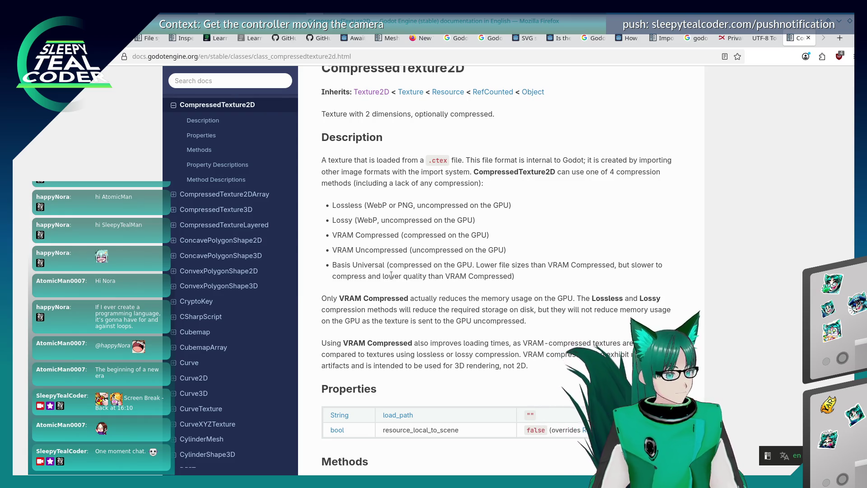
key("alt+Left")
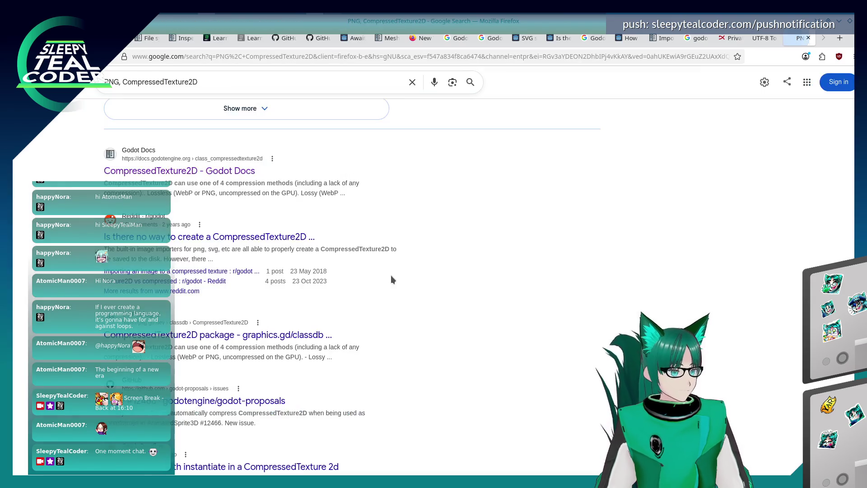
- Search 'PNG, CompressedTexture2D, force lossless', expand the AI Overview answer, and return to Godot
left_click(240, 87)
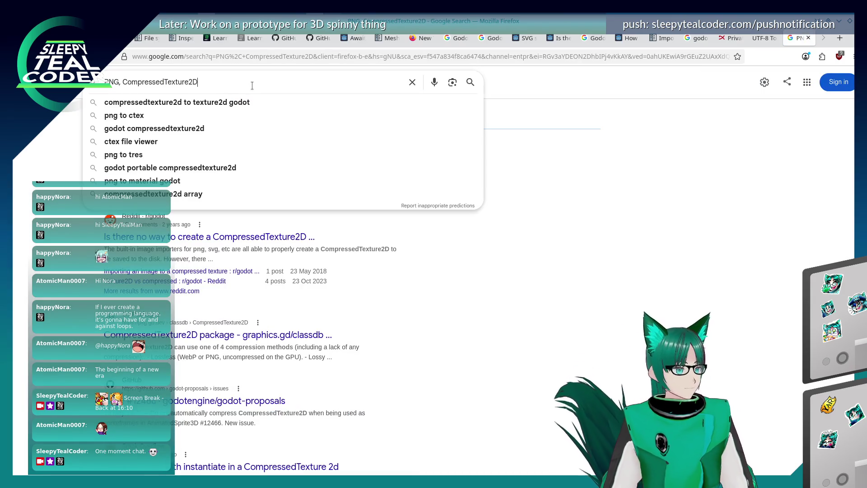
type(", force lossless")
key("Return")
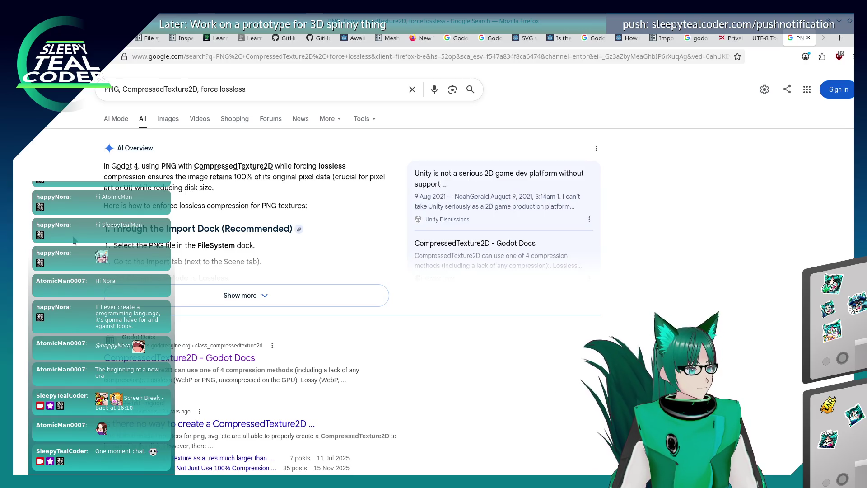
left_click(129, 301)
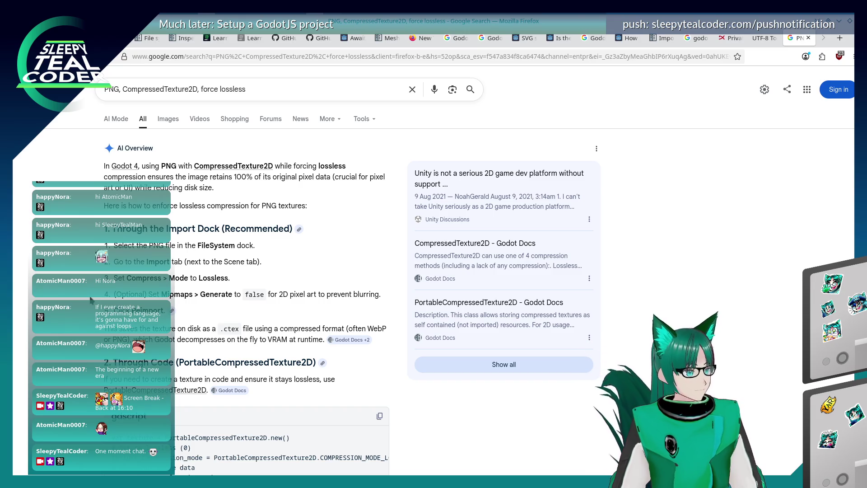
key("alt+Tab")
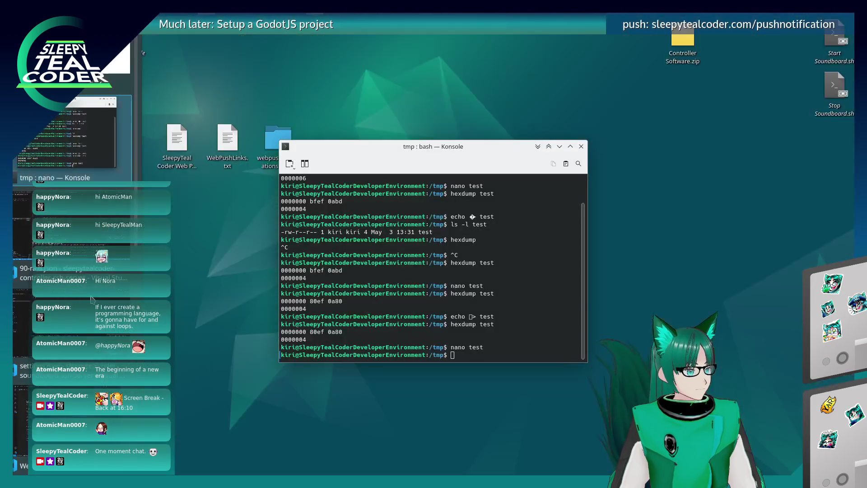
key("alt+Tab")
key("alt+Tab")
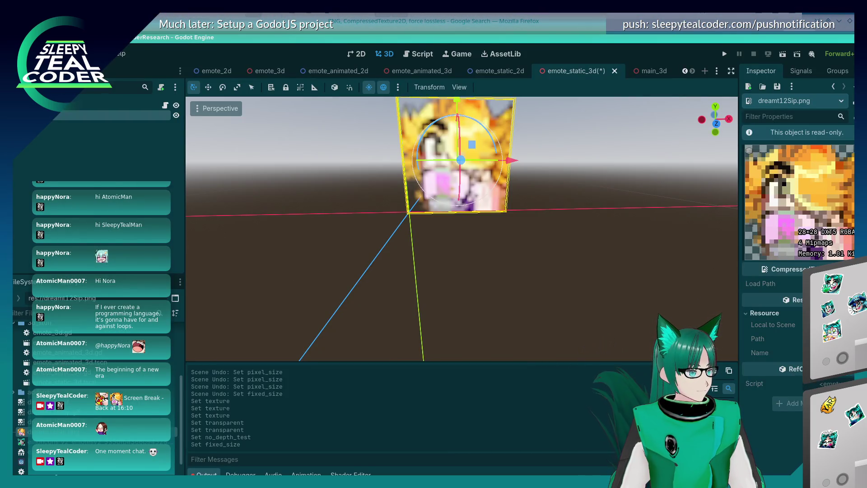
- Set dreamt12Sip.png's Compress Mode to Lossless in the Import dock
left_click(64, 115)
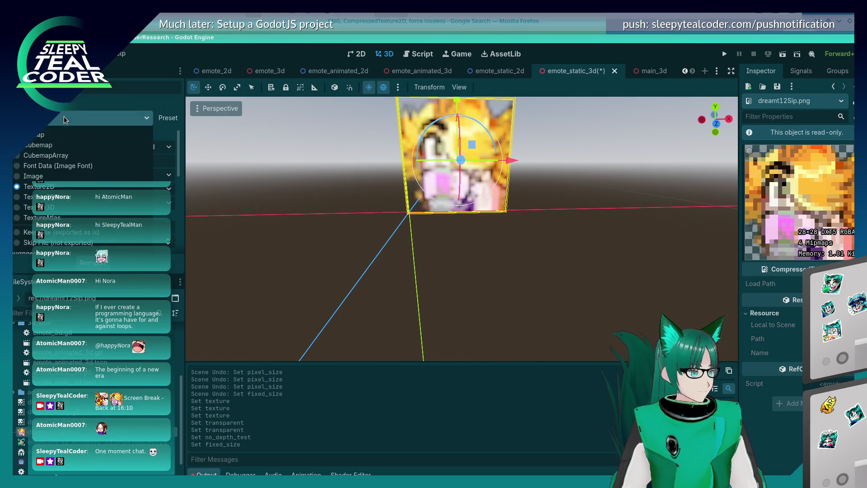
left_click(64, 115)
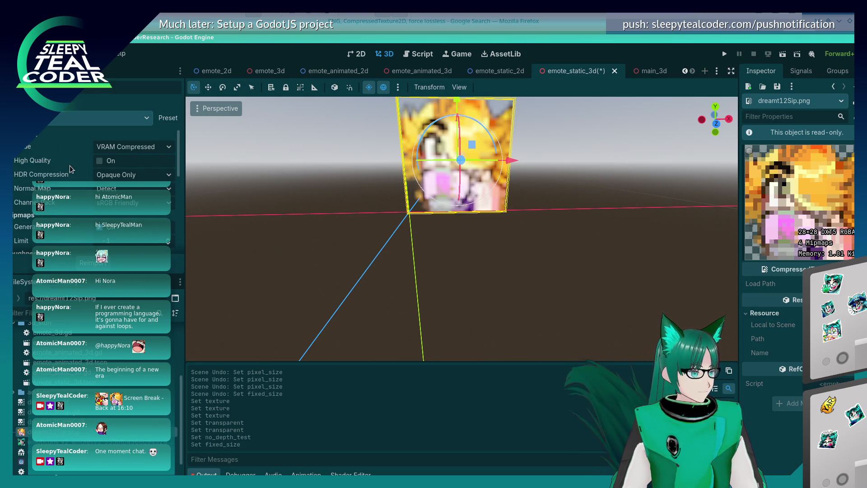
left_click(131, 147)
left_click(131, 162)
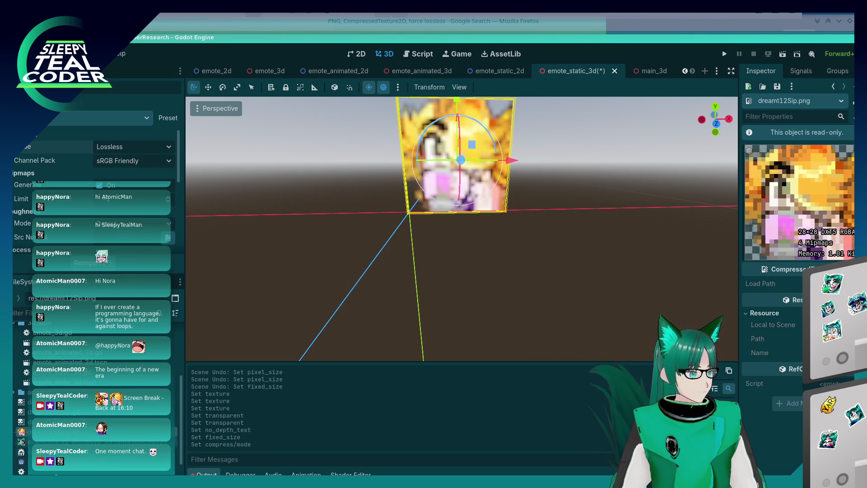
- Reapply dreamt12Sip.png to the Emote sprite and undo the accidental material override
mouse_move(50, 432)
left_mouse_down()
mouse_move(445, 210)
mouse_move(449, 199)
left_mouse_up()
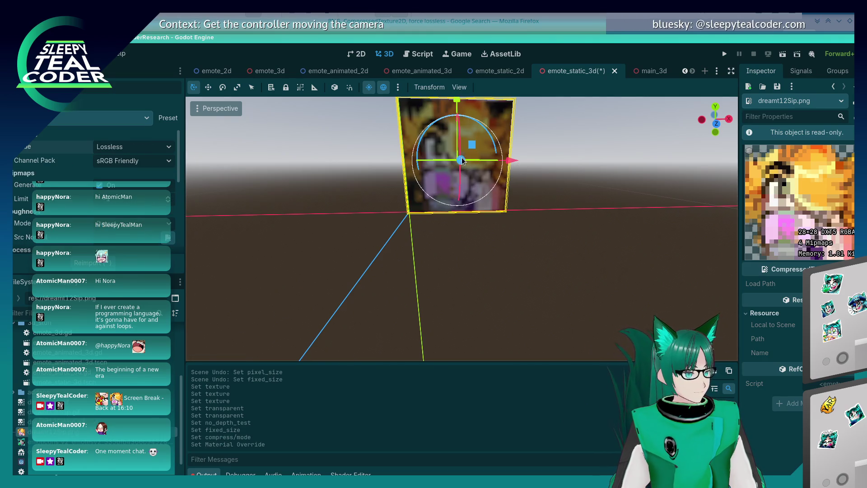
left_click(457, 199)
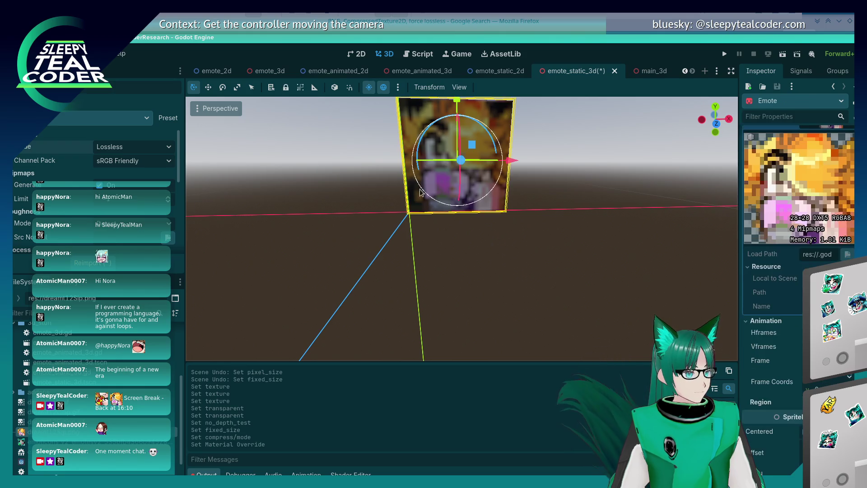
left_click(383, 258)
mouse_move(383, 258)
left_mouse_down()
mouse_move(410, 254)
mouse_move(358, 245)
left_mouse_up()
key("ctrl+z")
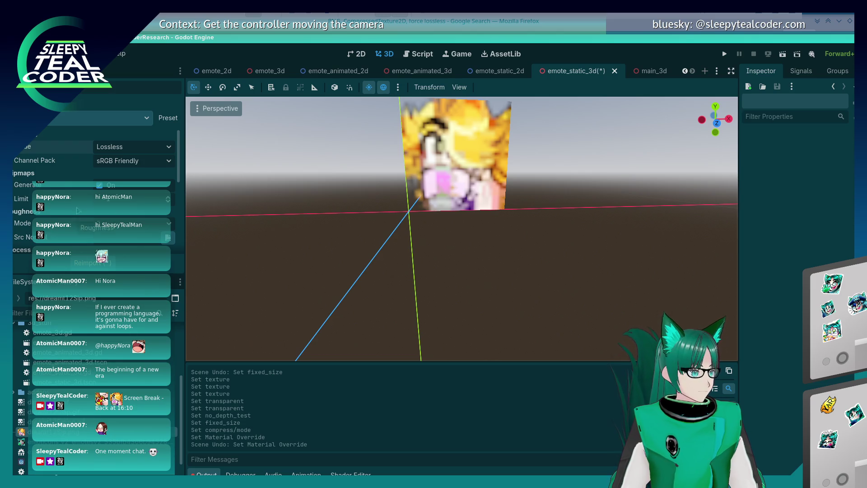
- Compare dreamt12Eating.gif's import settings, then reimport dreamt12Sip.png with Lossless compression
key("Up")
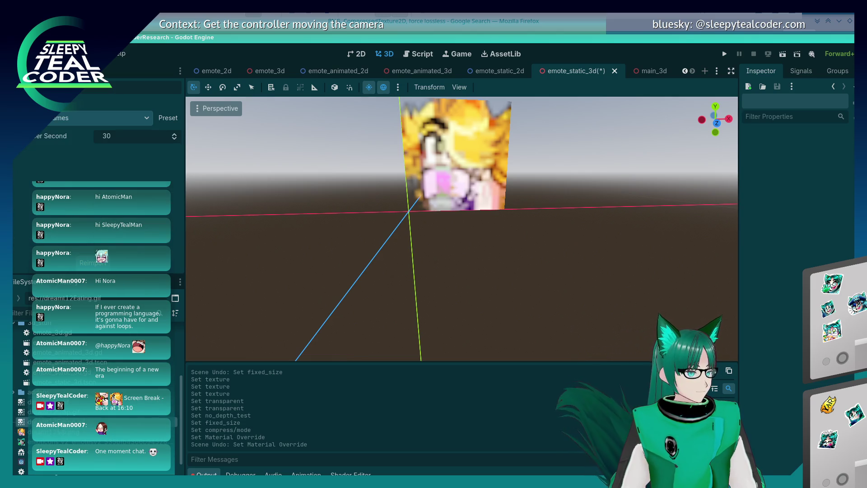
left_click(491, 178)
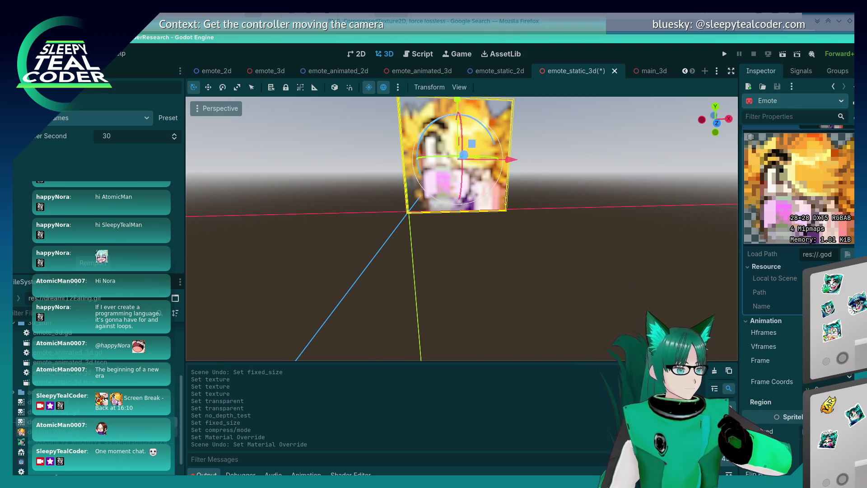
key("Down")
key("Down")
key("Down")
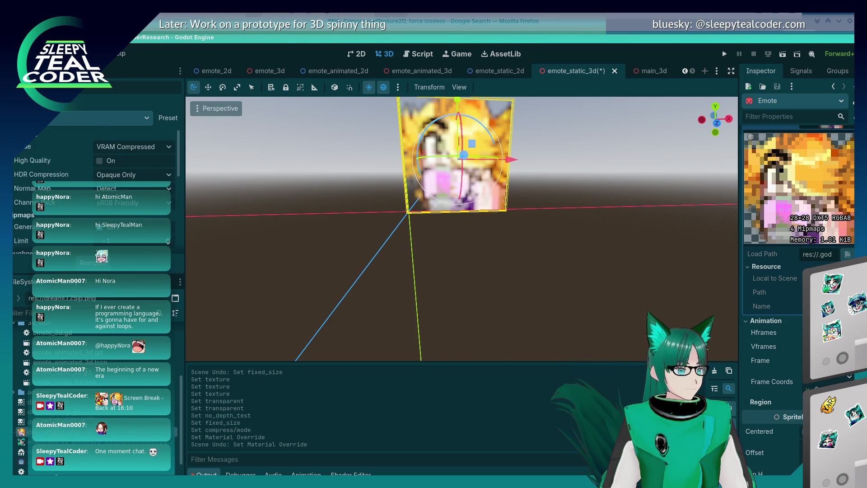
left_click(135, 145)
left_click(135, 145)
left_click(134, 145)
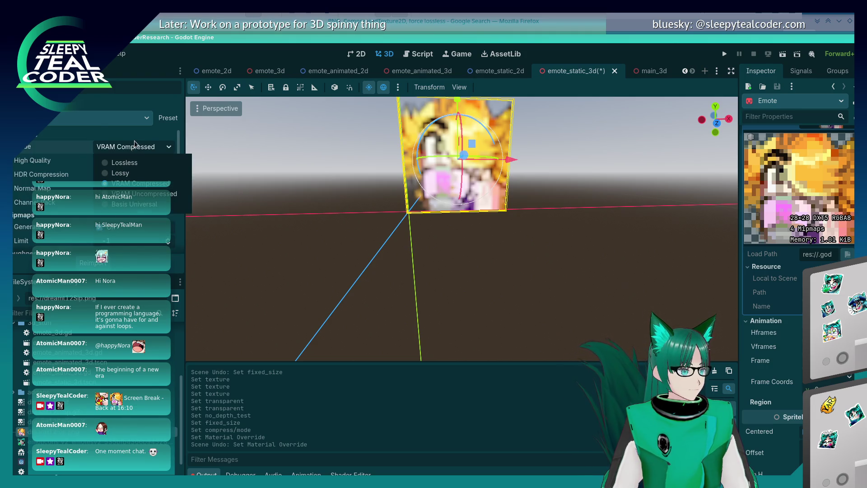
left_click(131, 163)
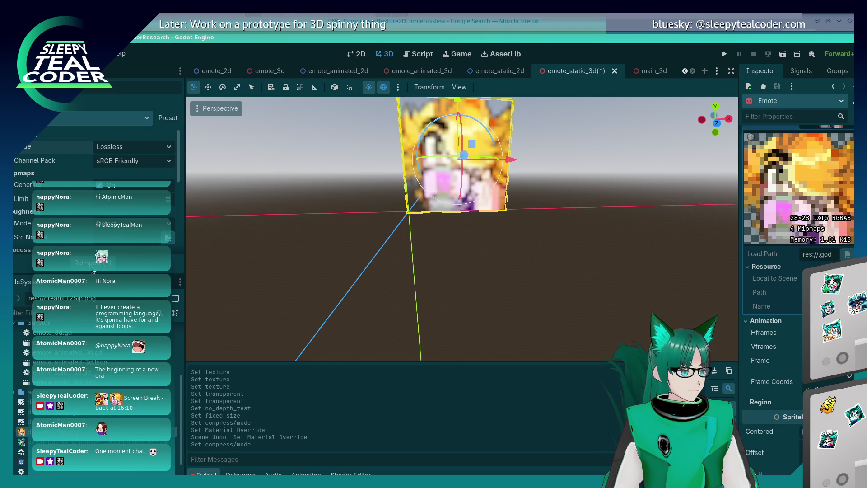
left_click(92, 267)
- Inspect the reimported dreamt12Sip.png texture and run the project to test the emotes
left_click(344, 200)
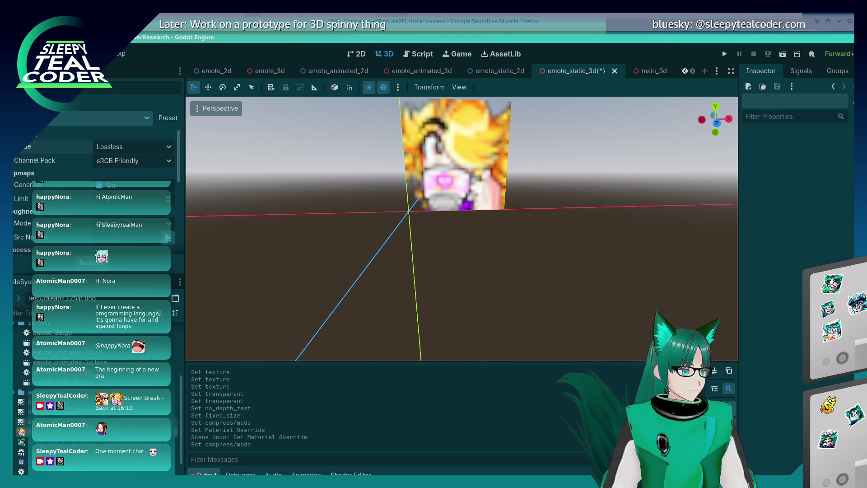
left_click(54, 431)
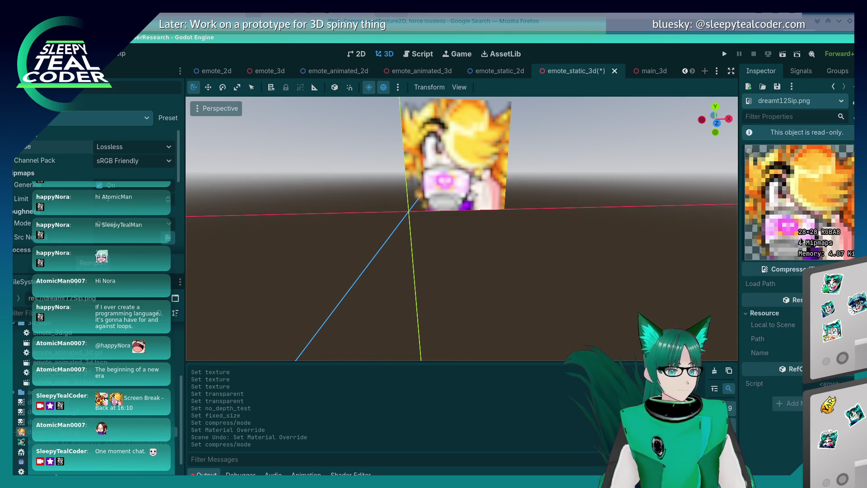
left_click(459, 196)
left_click(478, 292)
scroll(466, 273, "down", 5)
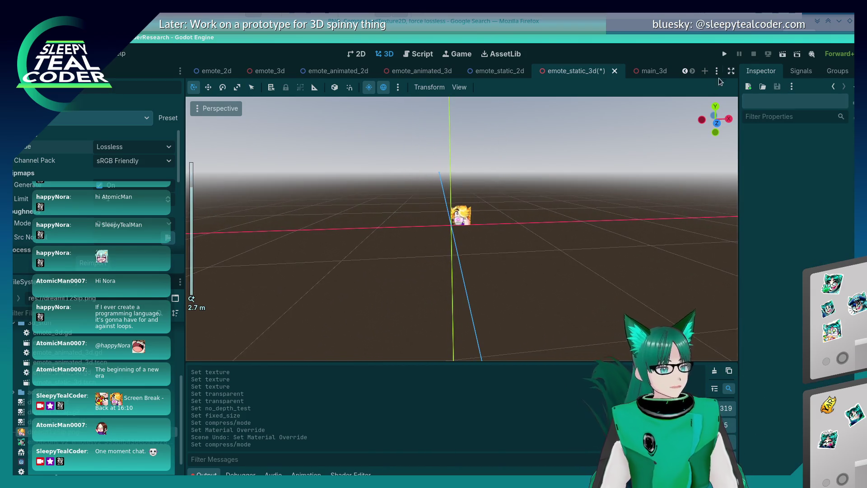
left_click(728, 53)
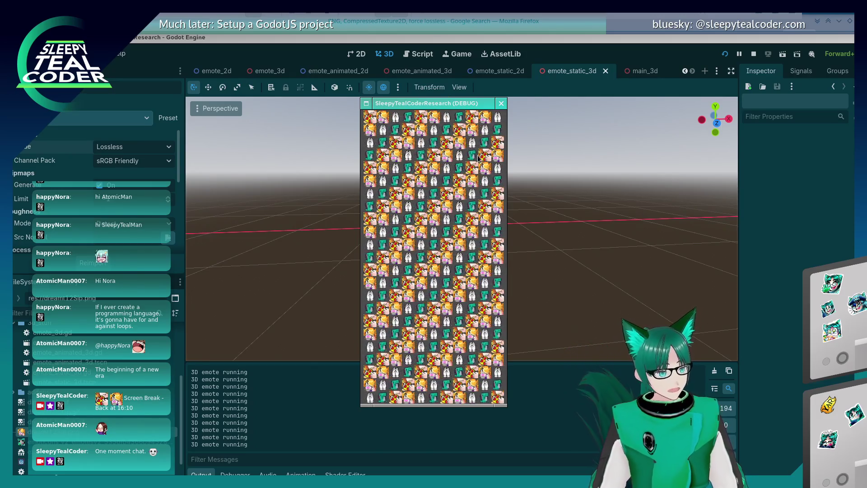
- Close the running game window, orbit the emote_static_3d scene, and switch to Firefox
left_click(501, 104)
mouse_move(473, 239)
left_mouse_down()
mouse_move(439, 230)
mouse_move(461, 244)
mouse_move(472, 268)
left_mouse_up()
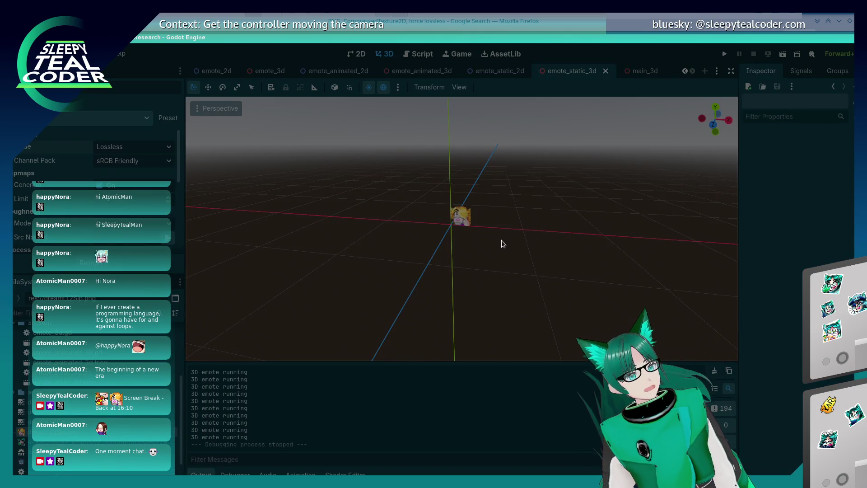
key("alt+Tab")
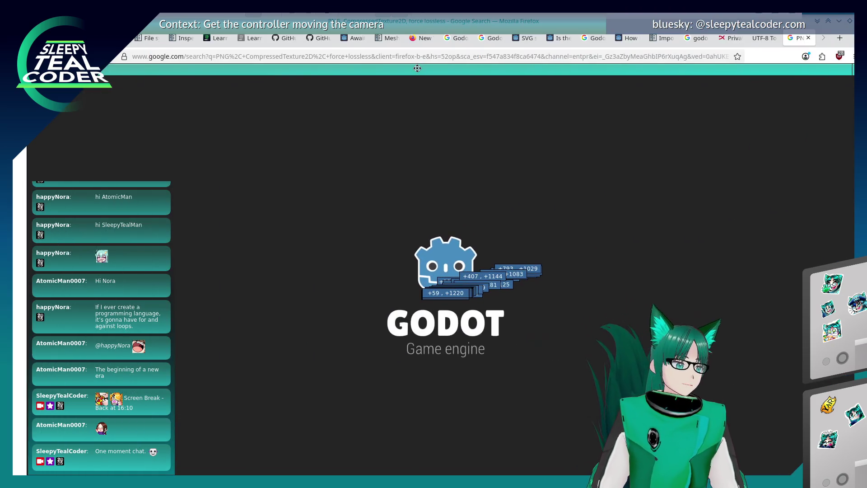
- In the chat prototype editor, confirm emote PNGs like sleepy5016Eepy.png import as Lossless, then view the scene in 3D
right_click(417, 68)
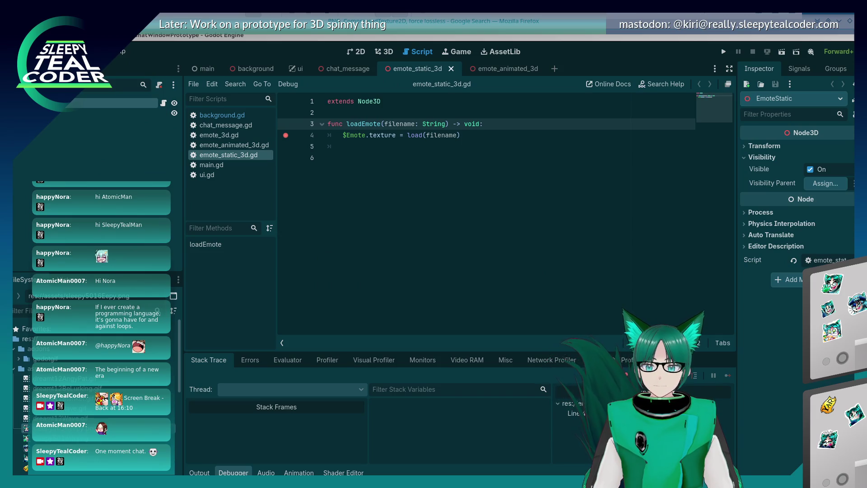
left_click(411, 238)
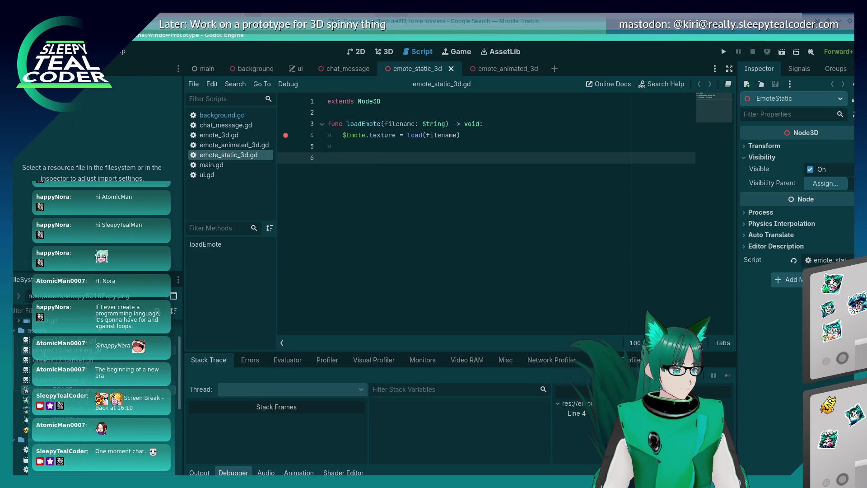
left_click(67, 389)
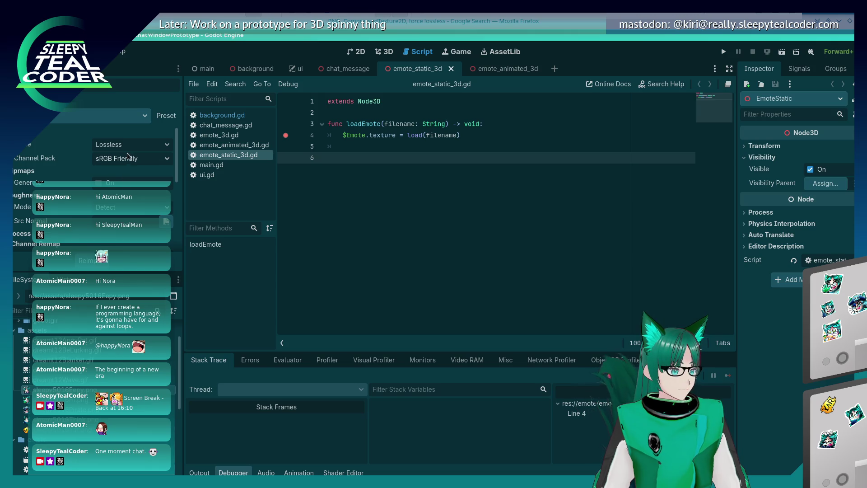
key("Down")
key("Down")
key("Down")
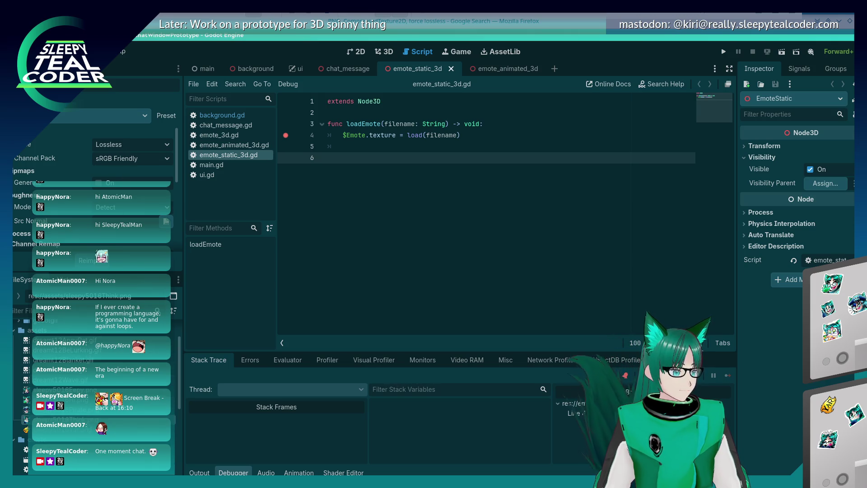
key("Up")
key("Up")
key("Up")
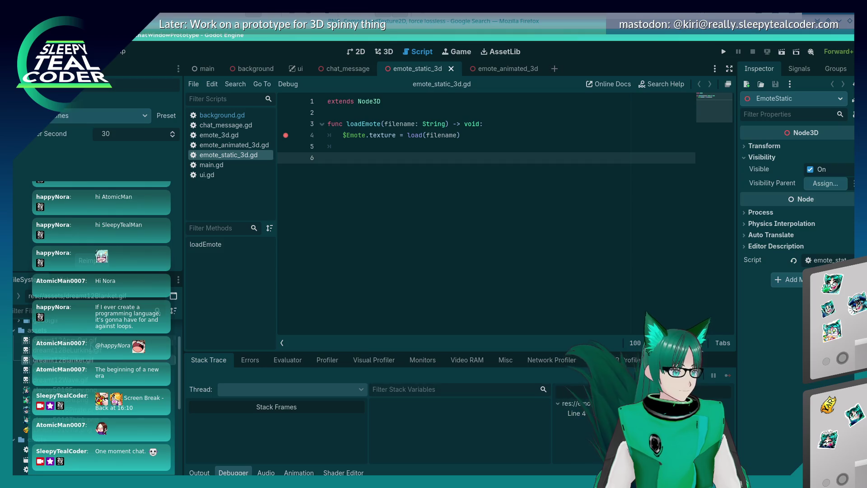
key("Down")
key("Down")
key("Down")
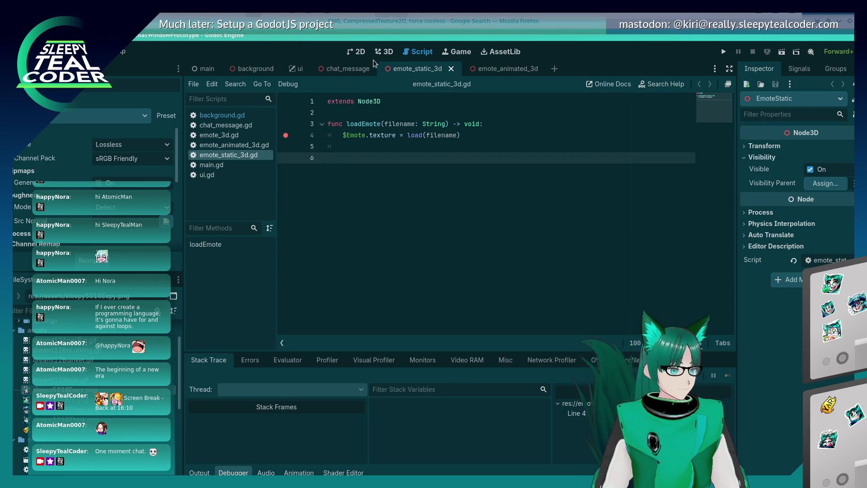
left_click(386, 52)
left_click_drag(481, 271, 527, 280)
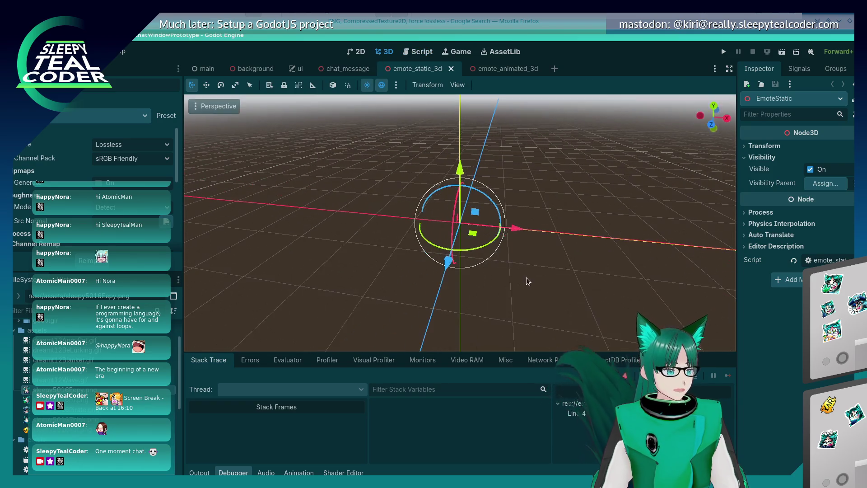
- Select the Emote sprite and reset its position x and y to 0
left_click(135, 112)
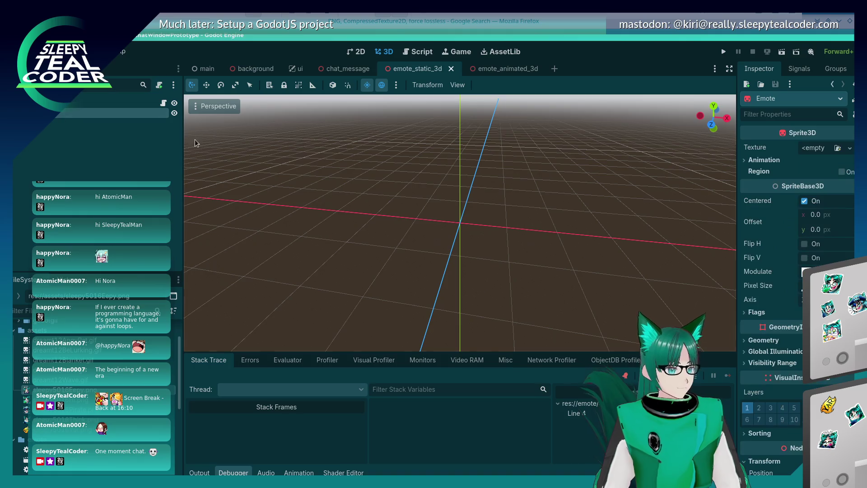
scroll(523, 237, "down", 5)
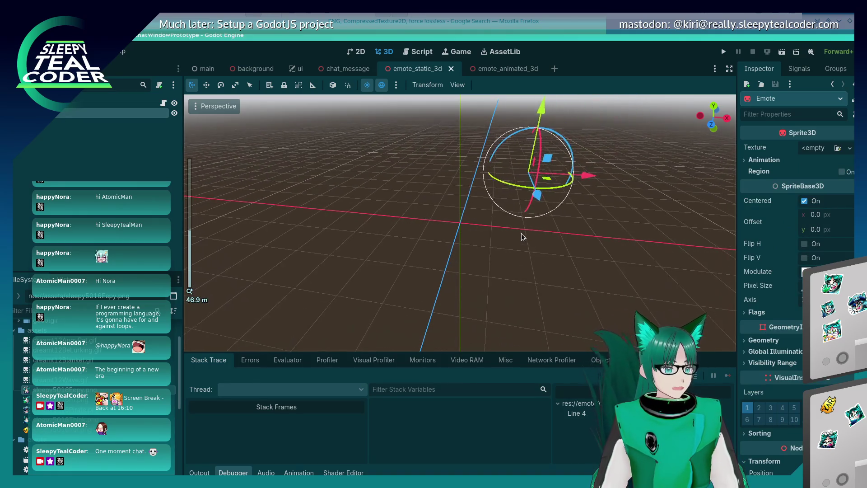
left_click_drag(588, 176, 538, 182)
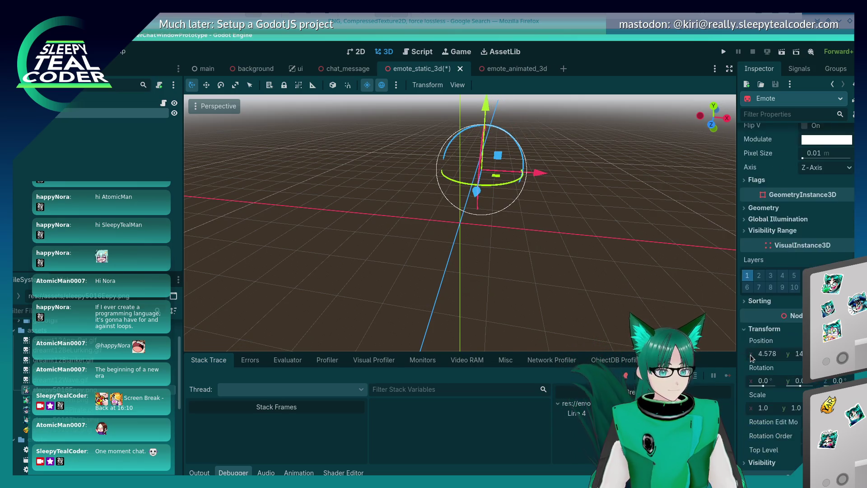
scroll(763, 316, "down", 5)
left_click(768, 267)
type("0.")
key("Tab")
type("0")
key("Return")
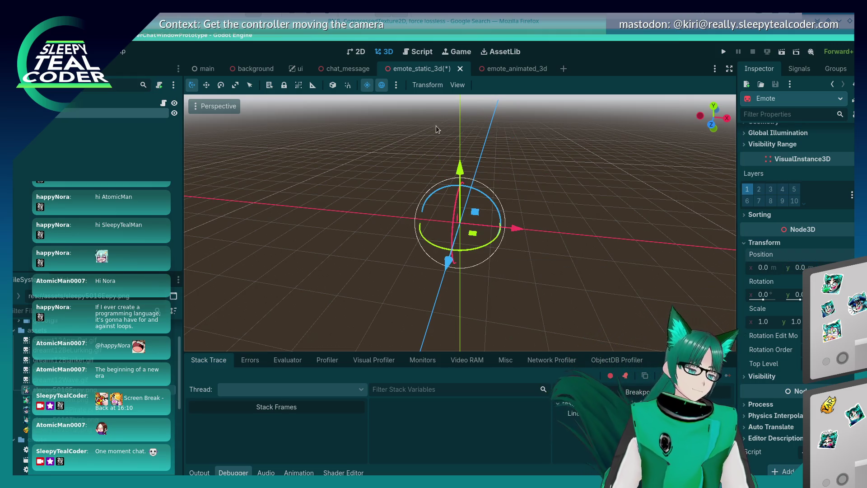
- Set the Emote sprite's position x and y to 0.145 each
scroll(464, 223, "up", 5)
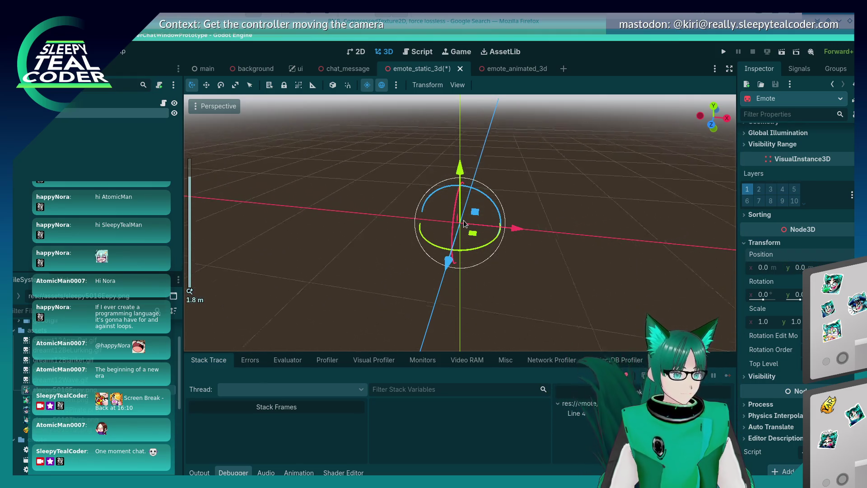
scroll(464, 223, "up", 5)
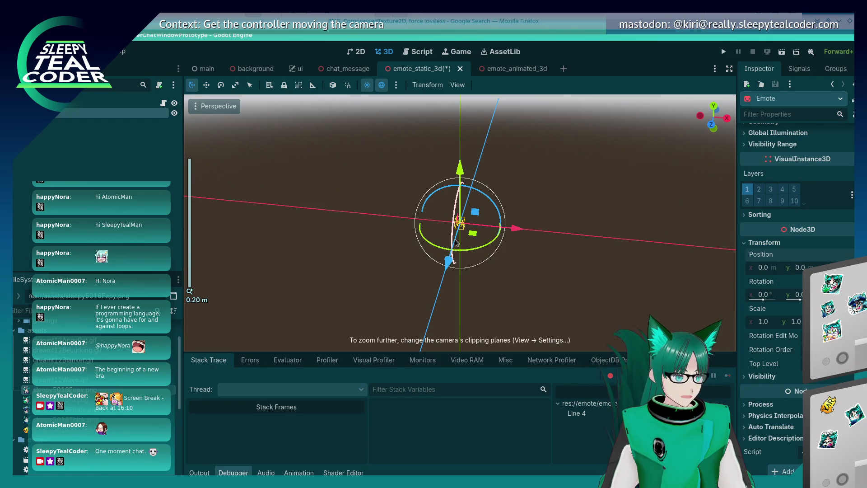
left_click(766, 266)
type("0.145")
key("Tab")
type("0.1")
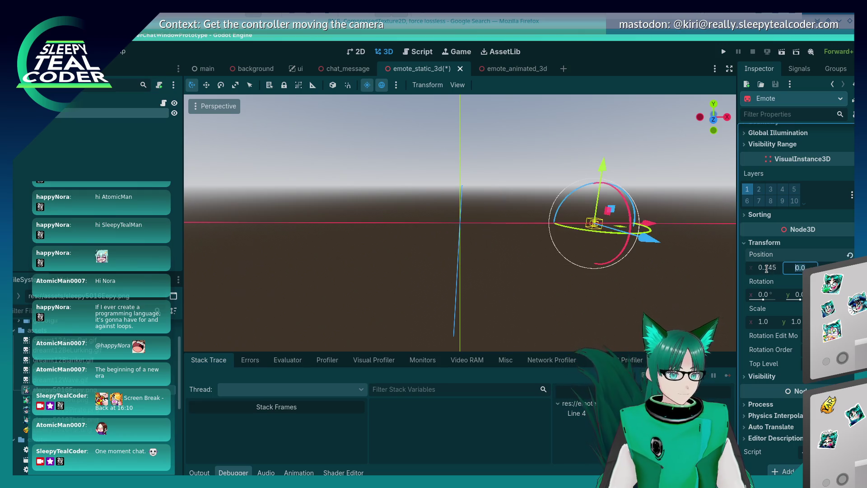
key("Return")
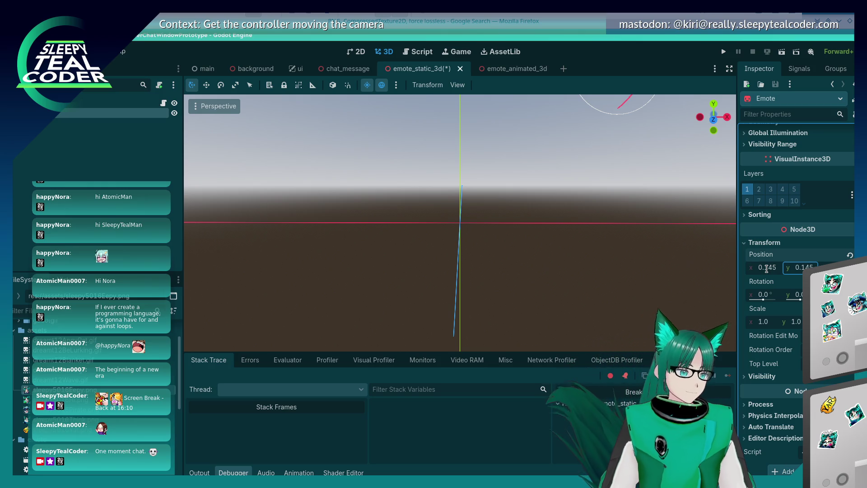
scroll(657, 257, "down", 5)
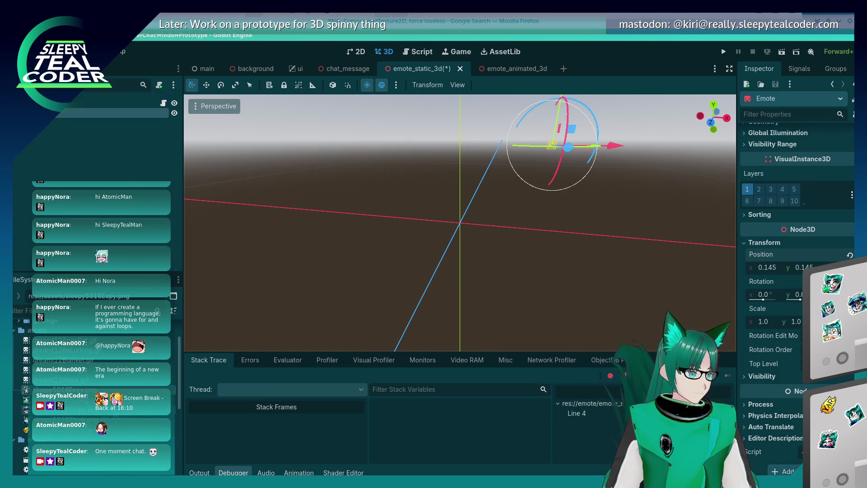
scroll(794, 271, "up", 5)
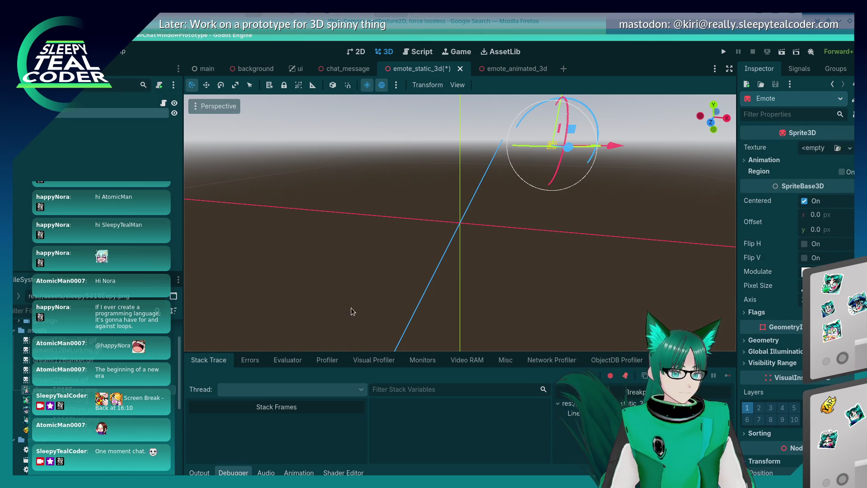
- Preview sleepy5016Eepy.png on the Emote sprite and adjust its x/y position
left_click_drag(63, 389, 817, 148)
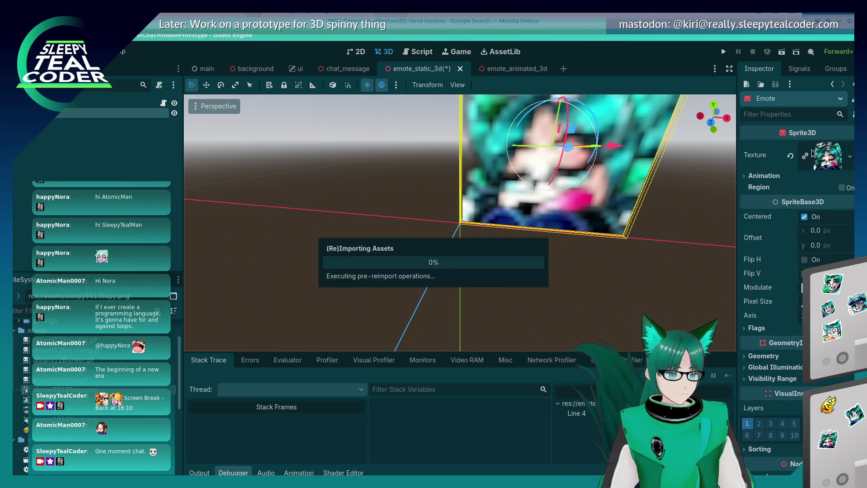
scroll(545, 273, "down", 3)
left_click(499, 157)
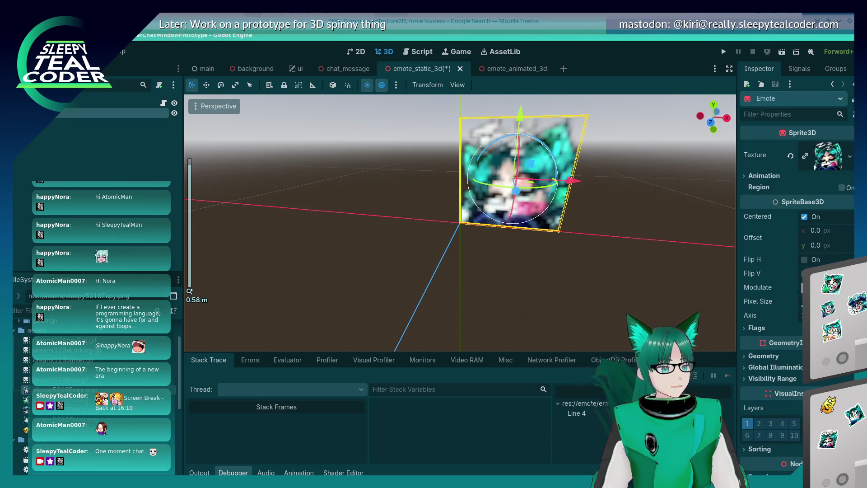
scroll(752, 400, "down", 5)
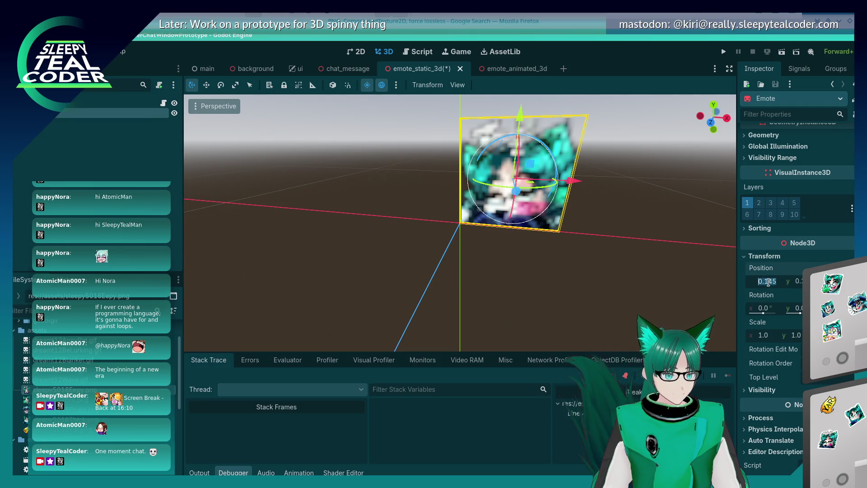
type("0.1")
key("Tab")
key("Return")
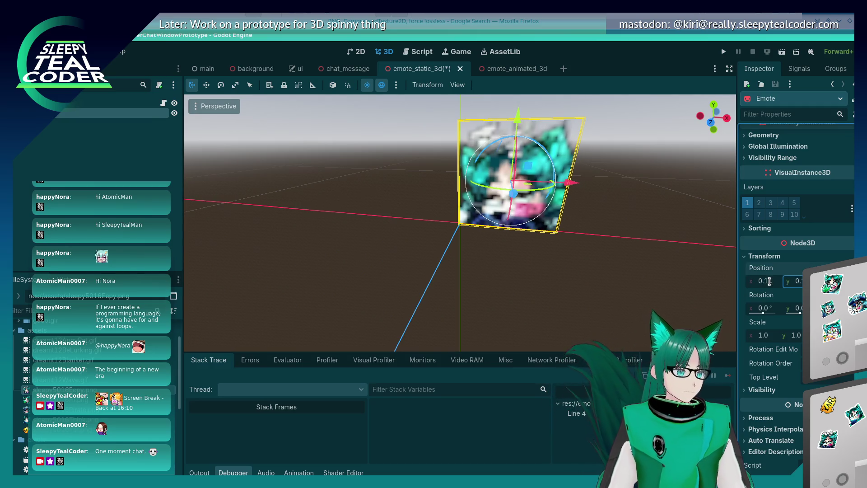
- Check the placement at horizon level, then clear the sprite's Texture back to empty
left_click(483, 270)
scroll(483, 270, "down", 8)
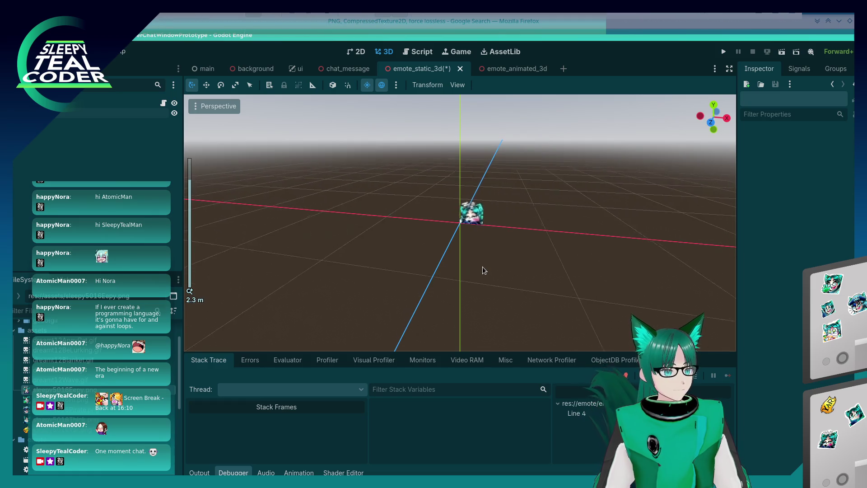
mouse_move(483, 266)
left_mouse_down()
mouse_move(511, 248)
mouse_move(492, 224)
left_mouse_up()
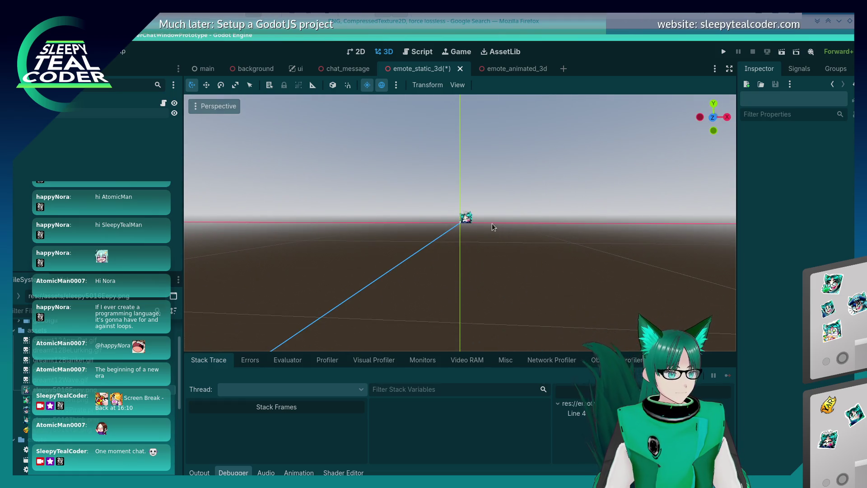
scroll(481, 219, "up", 2)
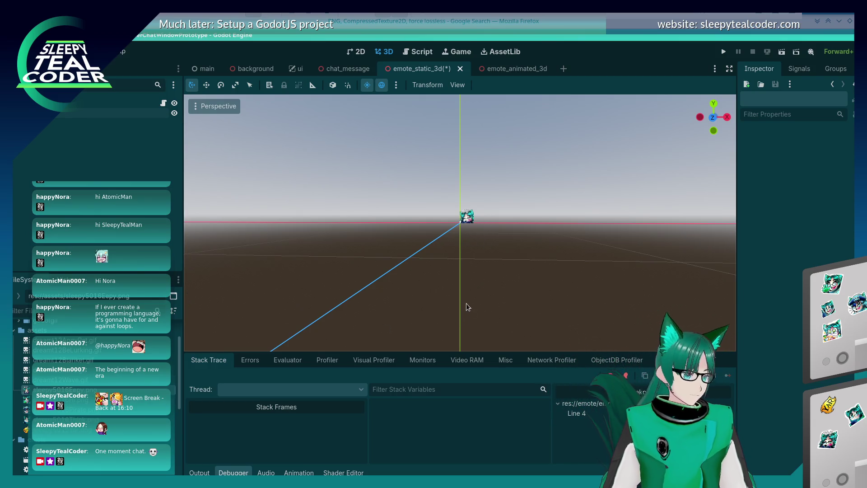
left_click(470, 220)
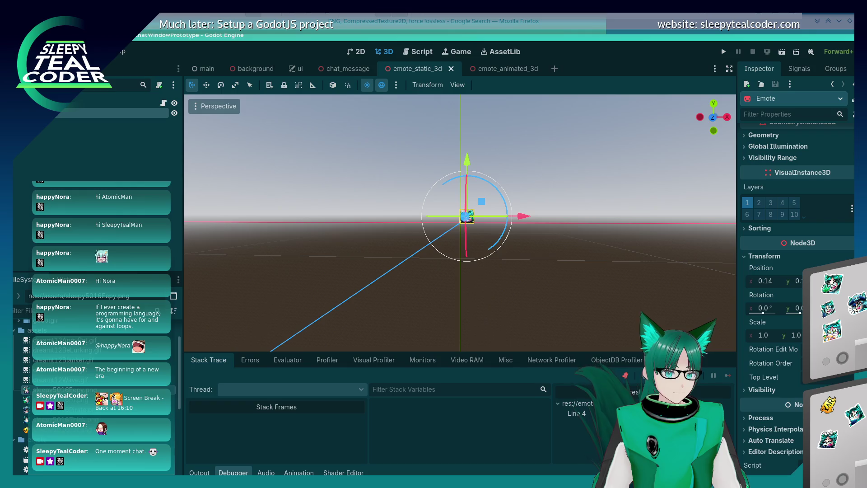
scroll(852, 115, "up", 5)
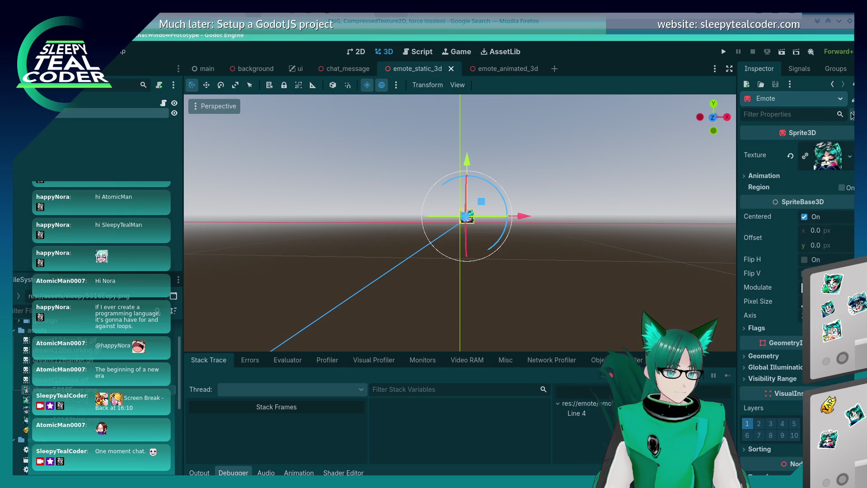
left_click(791, 157)
- Run the chat prototype and post emote-1 test messages until emote_static_3d.gd line 4's breakpoint hits
key("F5")
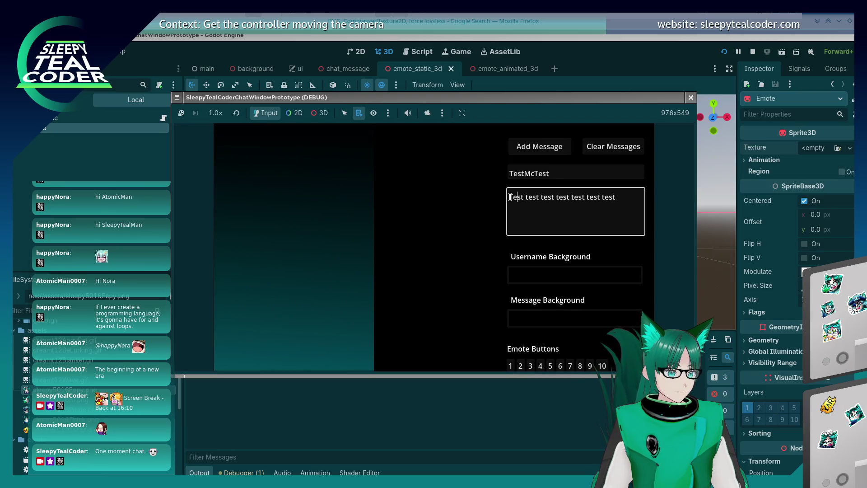
mouse_move(493, 377)
left_mouse_down()
mouse_move(491, 404)
mouse_move(492, 391)
left_mouse_up()
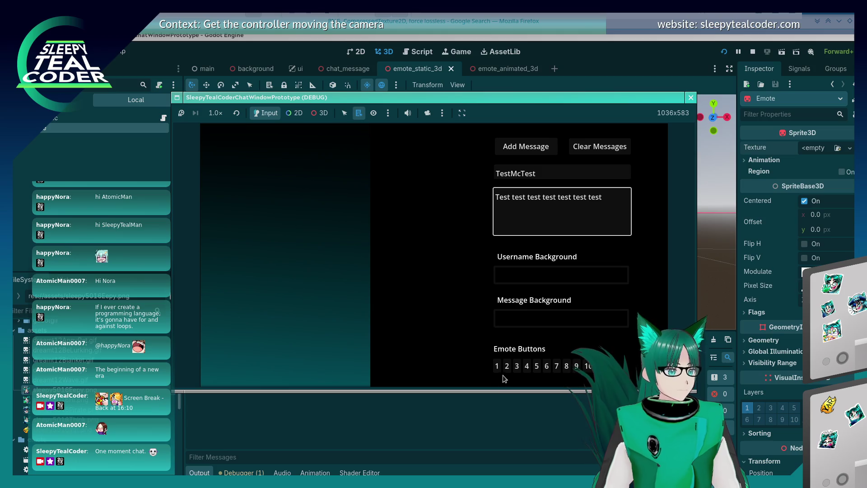
left_click(497, 366)
left_click(526, 147)
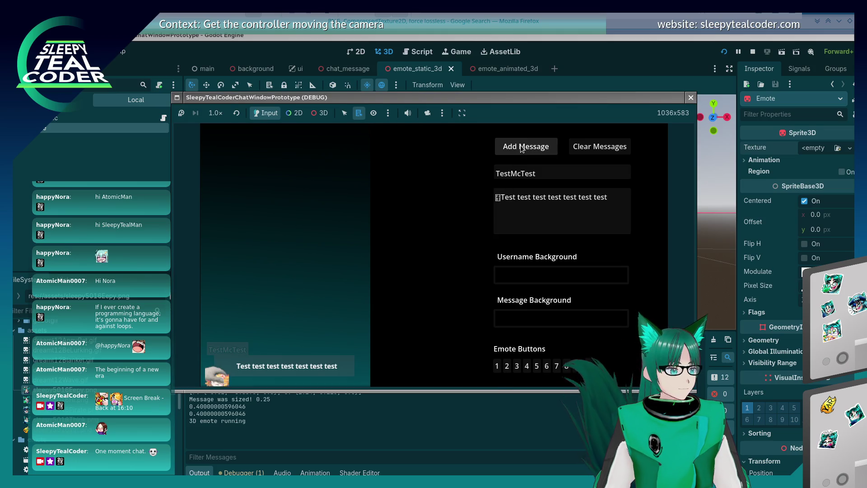
left_click(508, 370)
key("BackSpace")
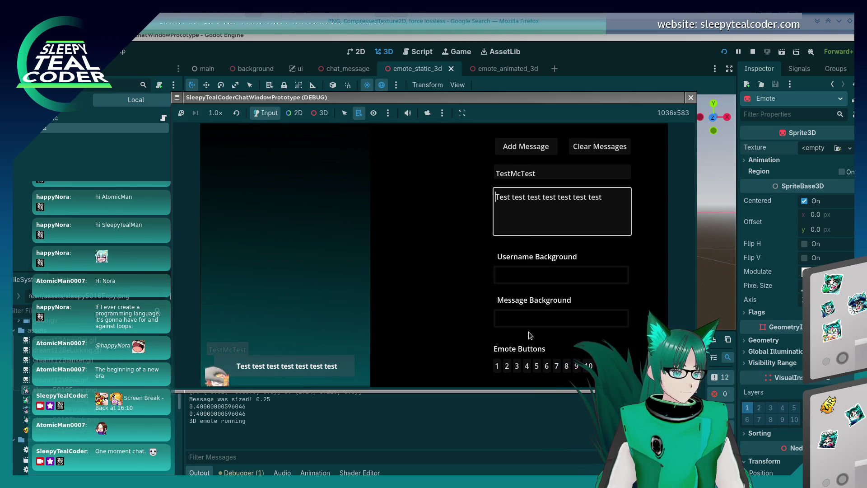
left_click(526, 147)
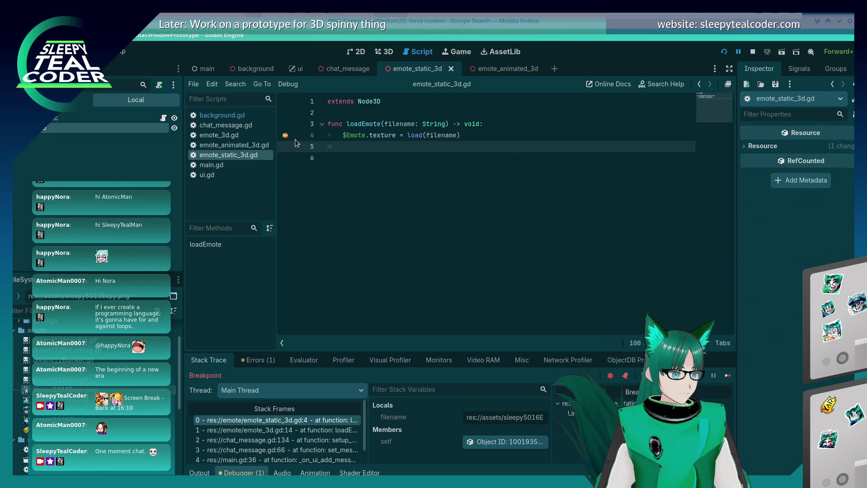
- Resume from the breakpoint and post several test messages with emotes beside them
left_click(726, 370)
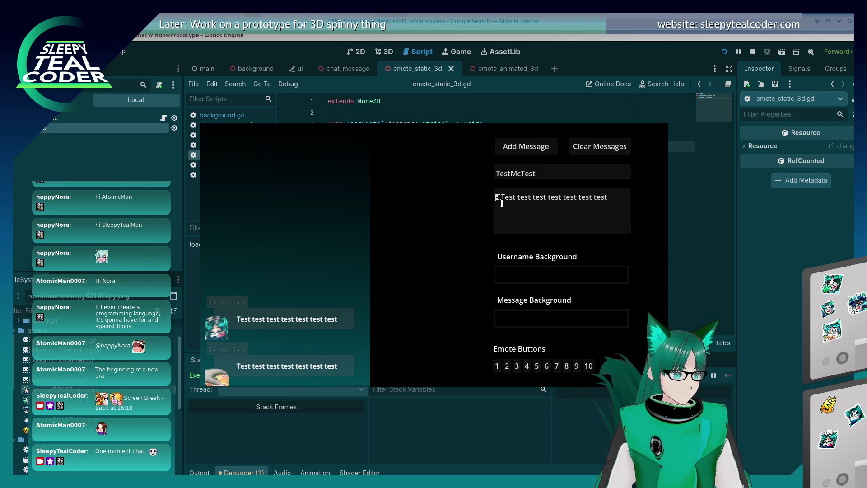
left_click(516, 148)
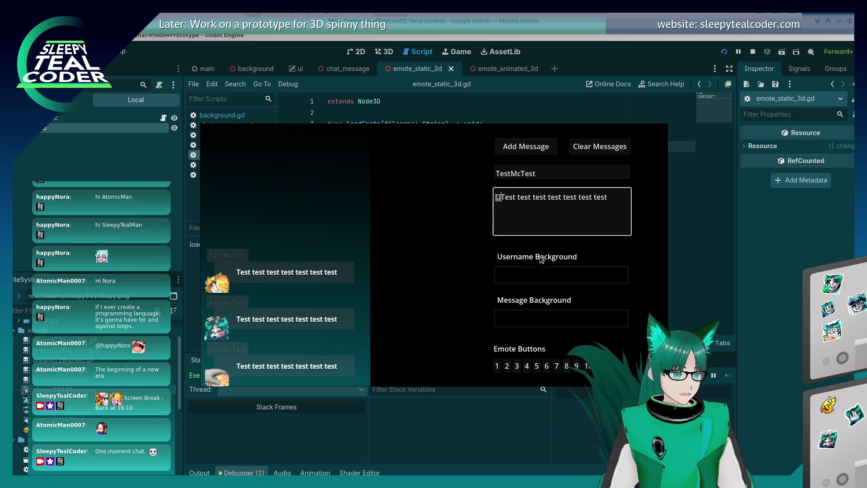
left_click(543, 148)
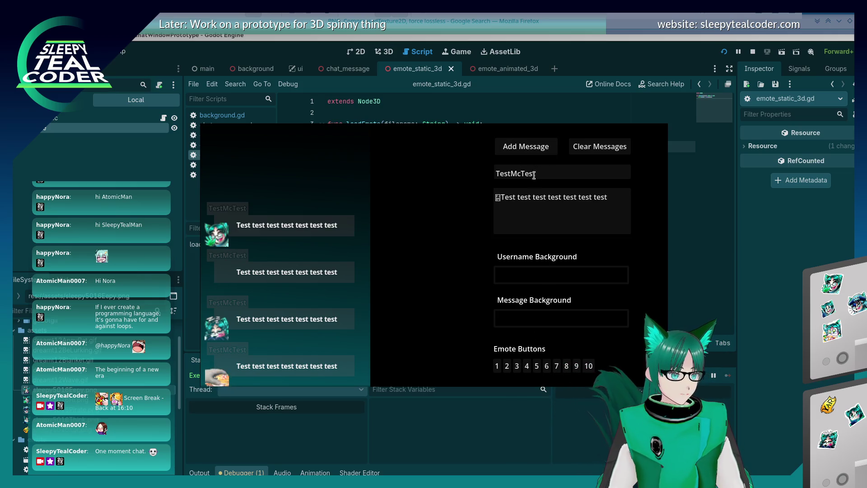
left_click(501, 196)
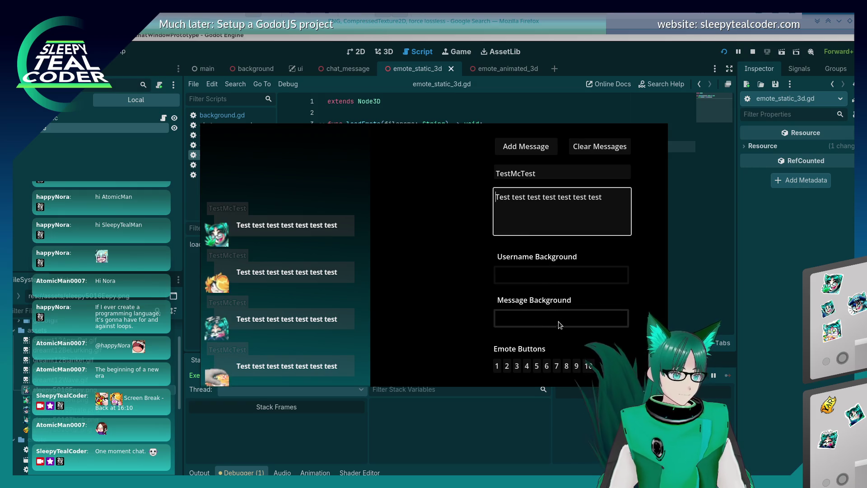
left_click(516, 153)
left_click(515, 151)
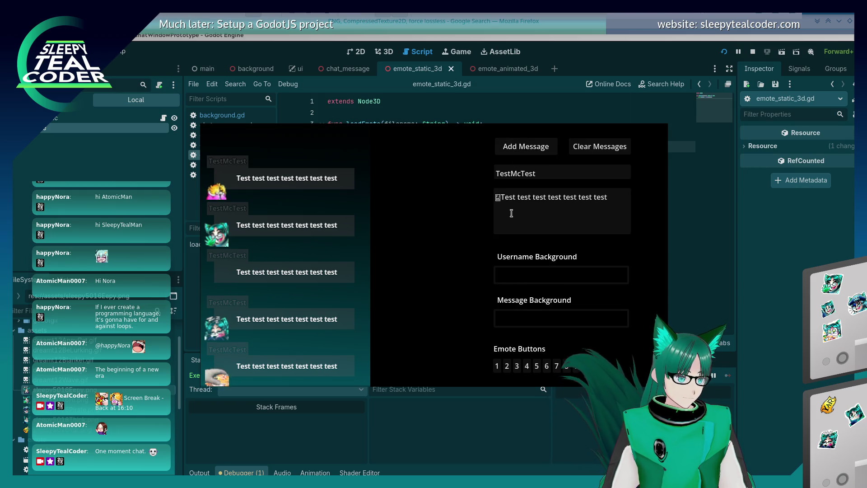
left_click(500, 198)
key("BackSpace")
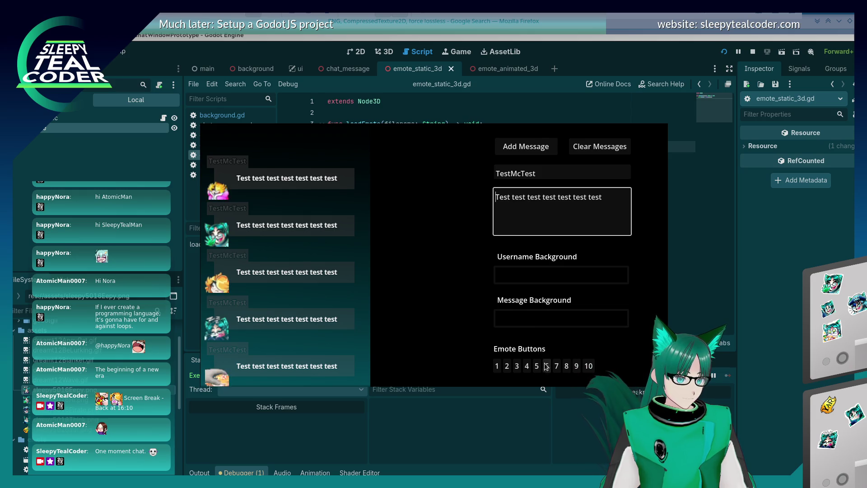
left_click(546, 366)
left_click(526, 149)
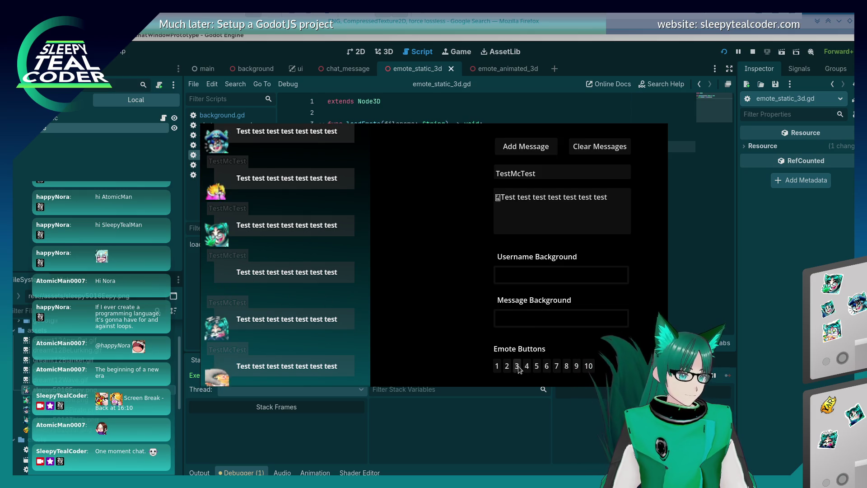
- Post more test messages using different emotes, including the YAR emote
left_click(498, 197)
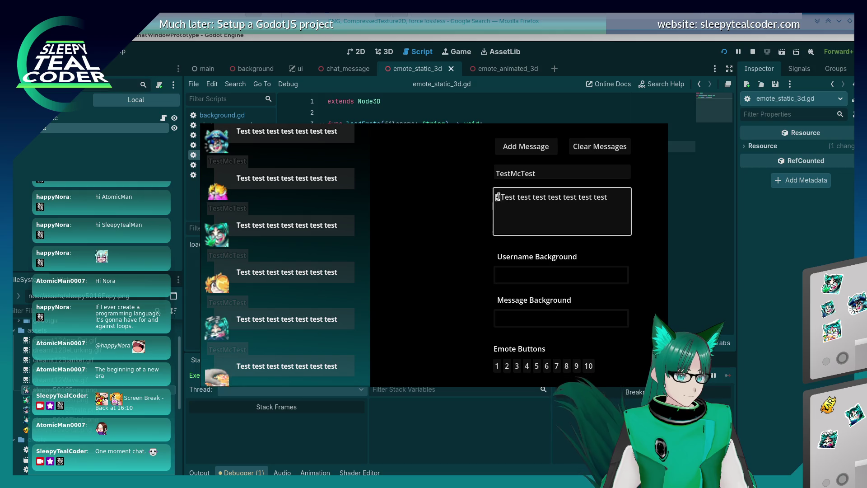
left_click(546, 366)
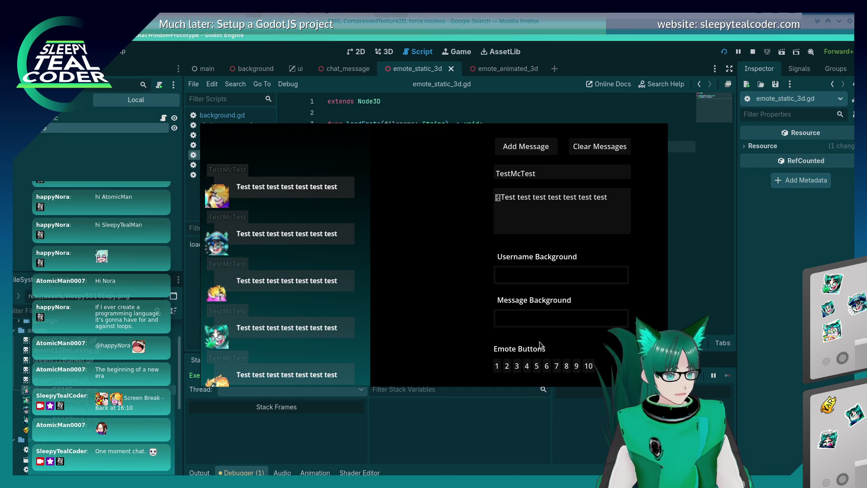
left_click(536, 224)
key("ctrl+z")
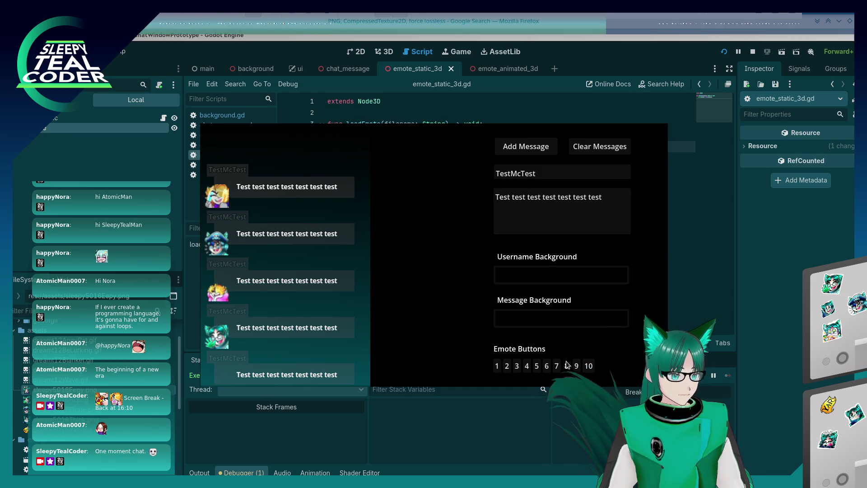
left_click(567, 365)
left_click(518, 147)
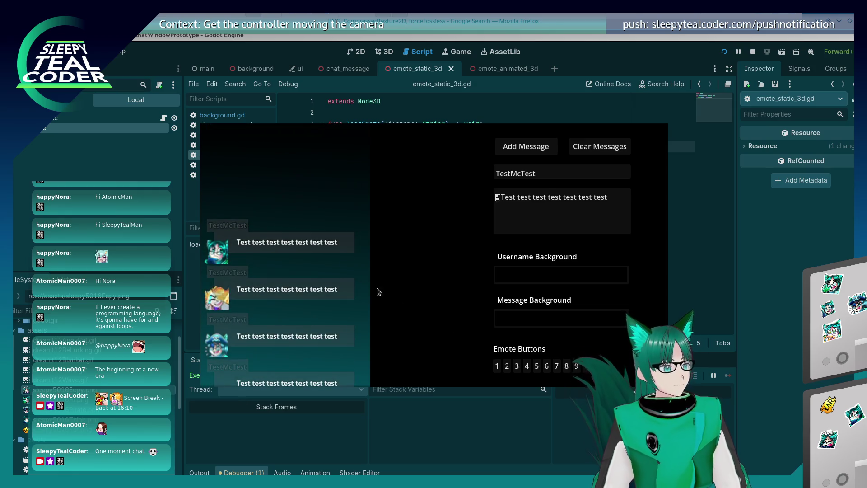
left_click(508, 211)
left_click(588, 365)
left_click(522, 146)
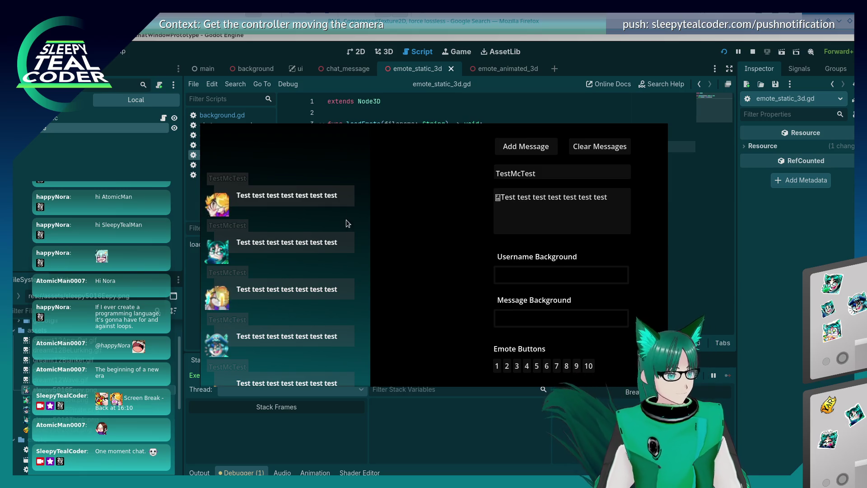
left_click(500, 192)
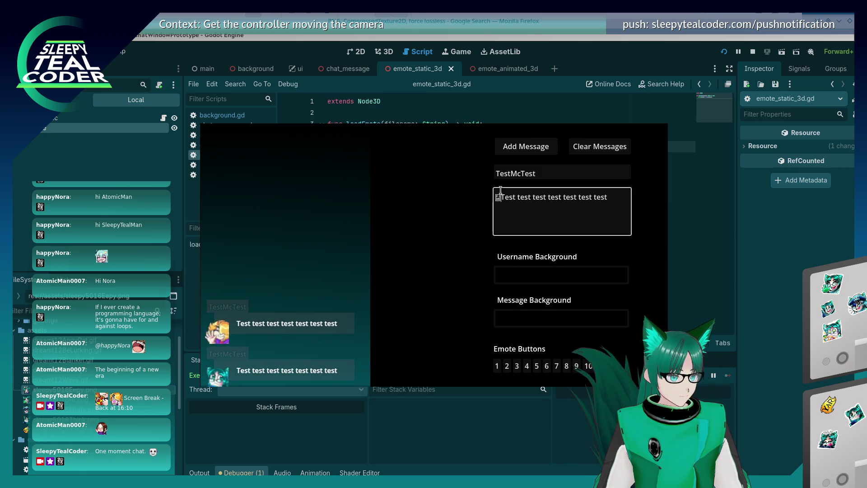
key("BackSpace")
left_click(588, 365)
left_click(526, 146)
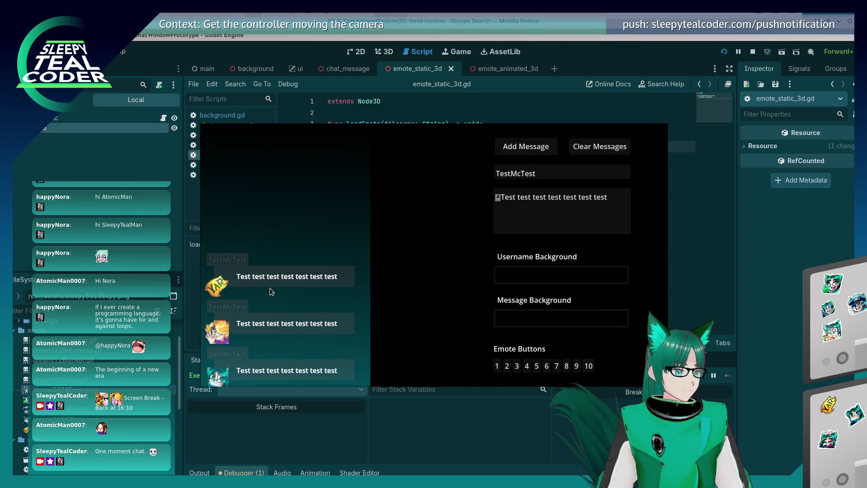
- Scroll through the posted chat messages and close the running prototype
scroll(269, 291, "down", 5)
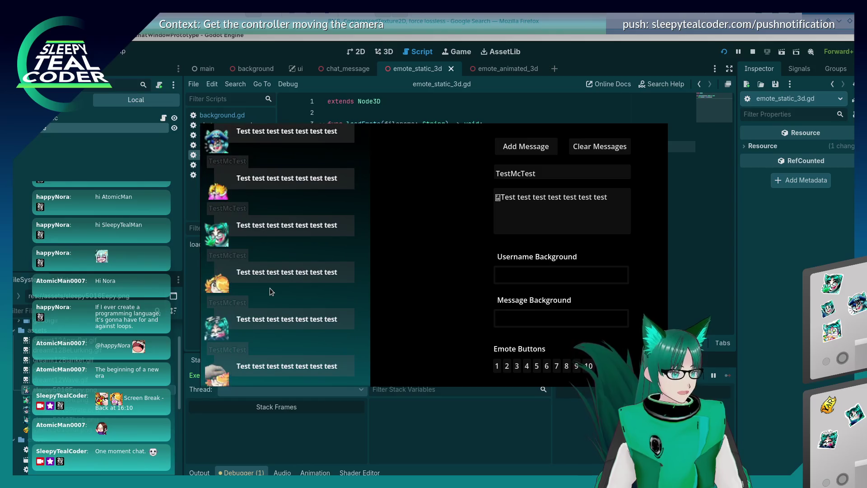
scroll(270, 291, "up", 5)
scroll(266, 291, "down", 8)
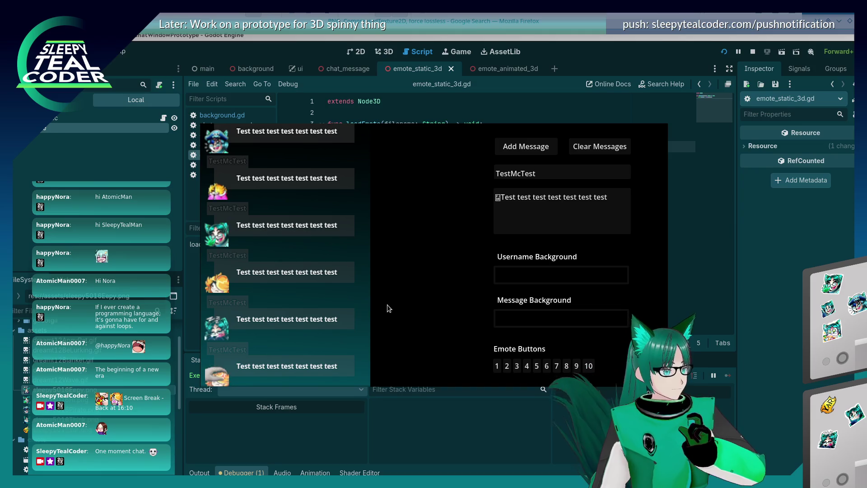
key("alt+F4")
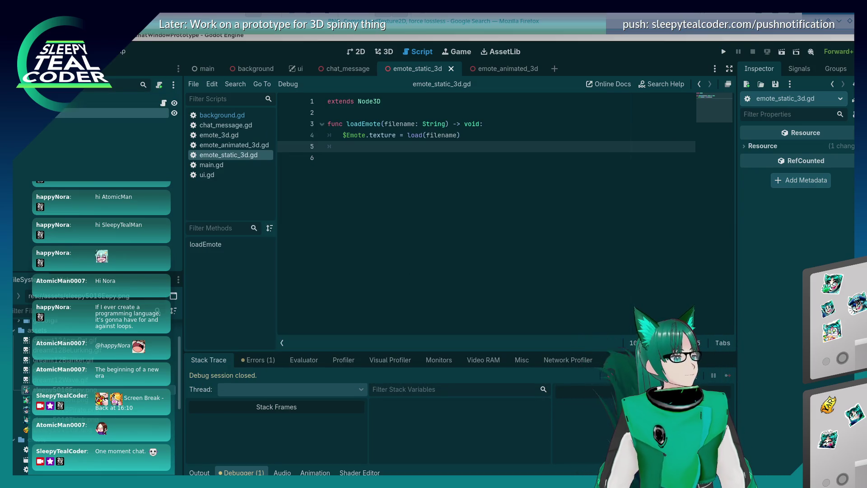
left_click(358, 166)
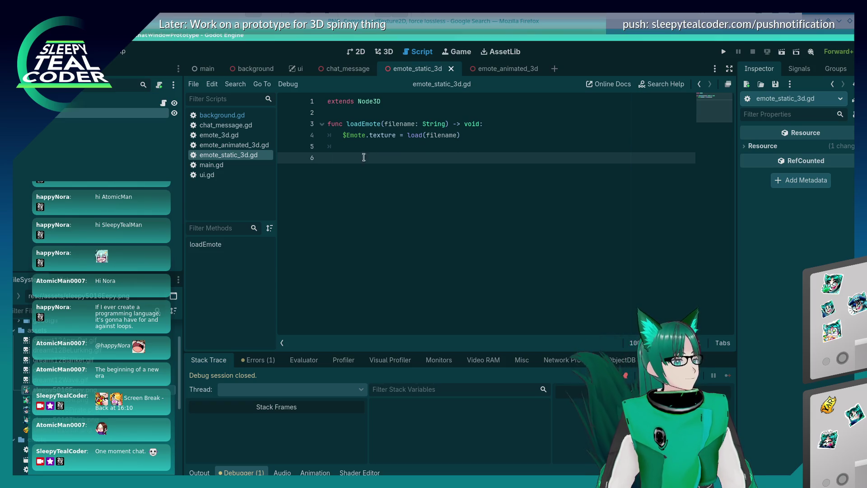
left_click(369, 146)
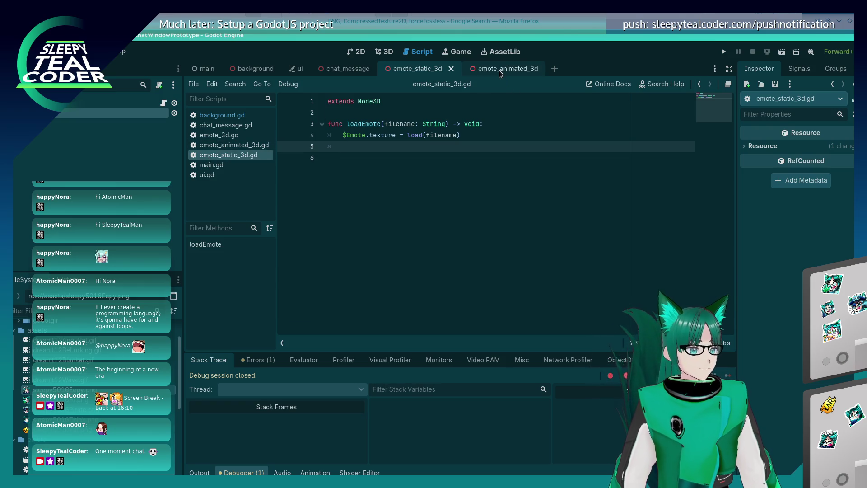
left_click(386, 53)
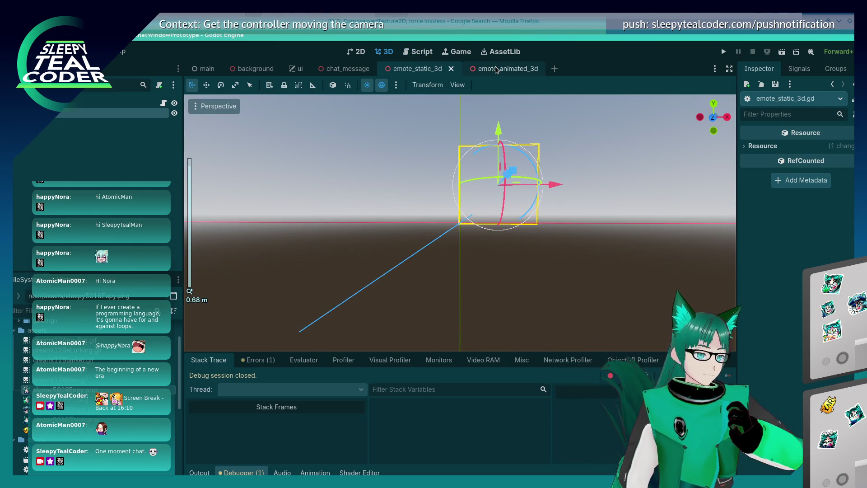
- Compare the emote_static_3d and emote_animated_3d scenes, ending on emote_animated_3d
left_click(495, 69)
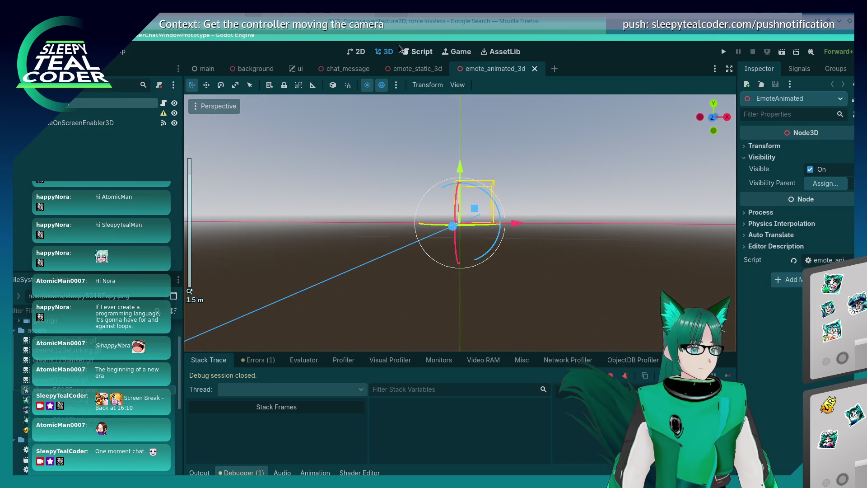
left_click(411, 70)
scroll(763, 368, "down", 5)
key("ctrl+Tab")
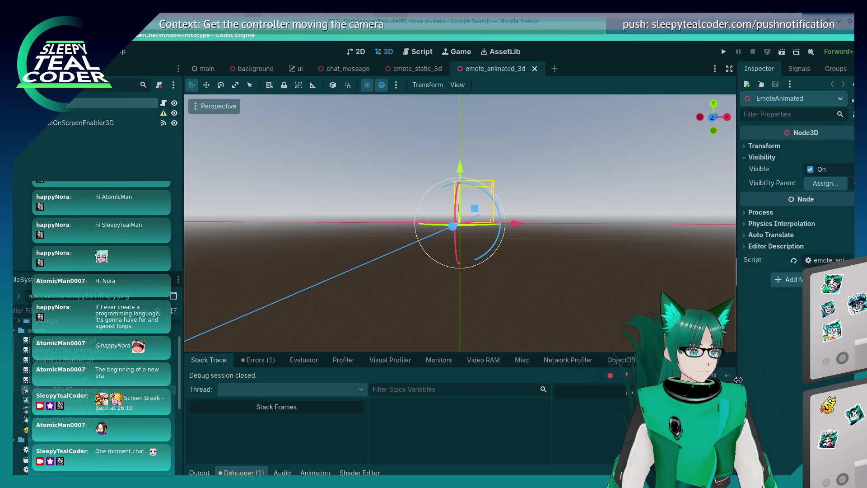
- Select VisibleOnScreenEnabler3D and set its Transform position x to 0
left_click(745, 147)
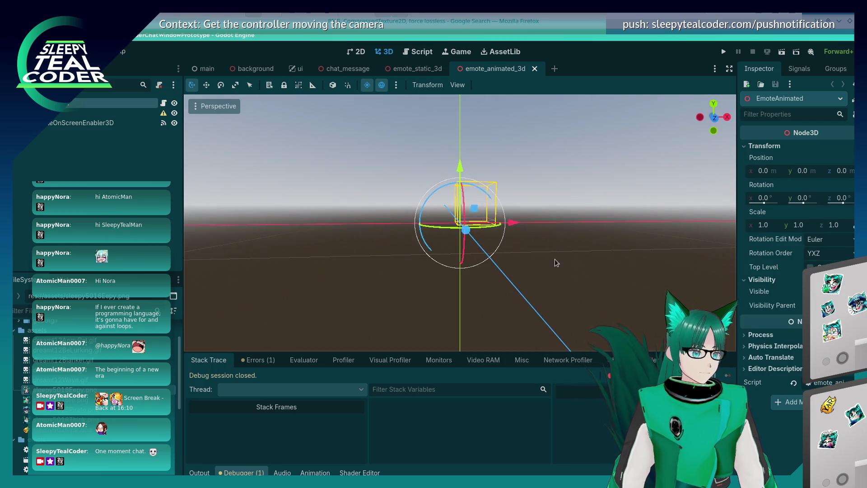
left_click(467, 184)
scroll(494, 240, "up", 2)
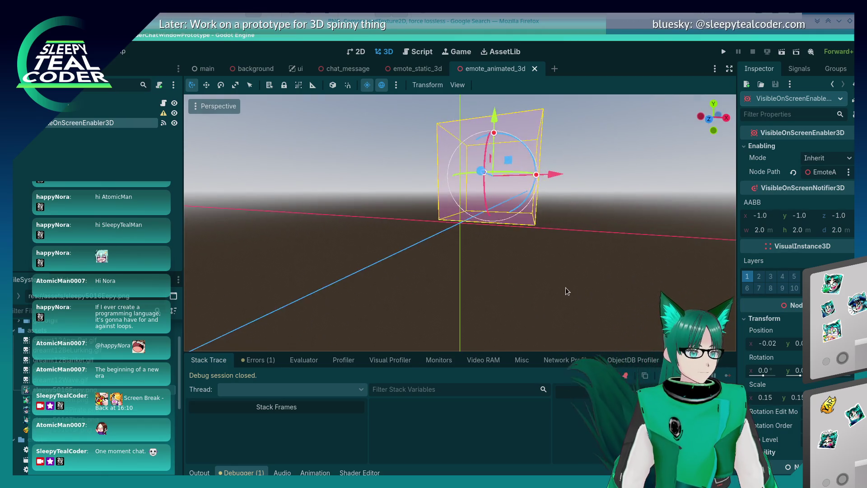
left_click_drag(553, 178, 557, 180)
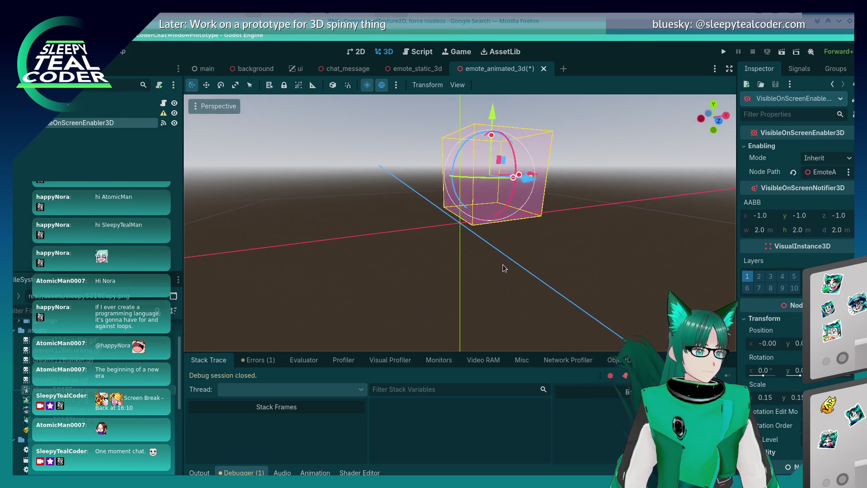
left_click(766, 344)
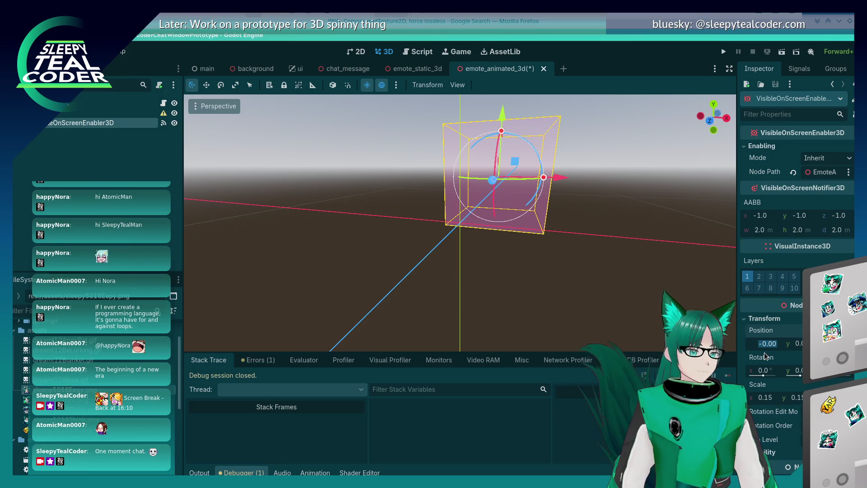
type("0")
key("Tab")
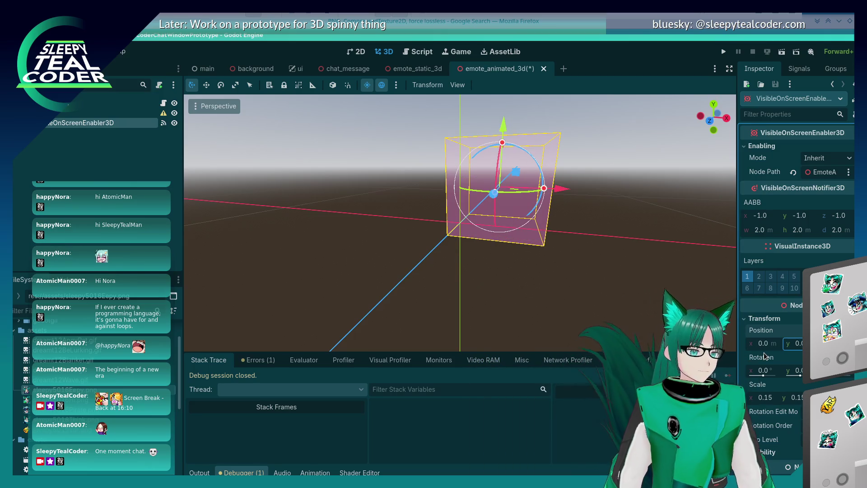
mouse_move(492, 313)
left_mouse_down()
mouse_move(519, 257)
mouse_move(518, 280)
mouse_move(532, 268)
mouse_move(498, 293)
left_mouse_up()
- Select the Emote sprite, try x 0.14 and y 0.1, then undo back to x 0.145
left_click(73, 113)
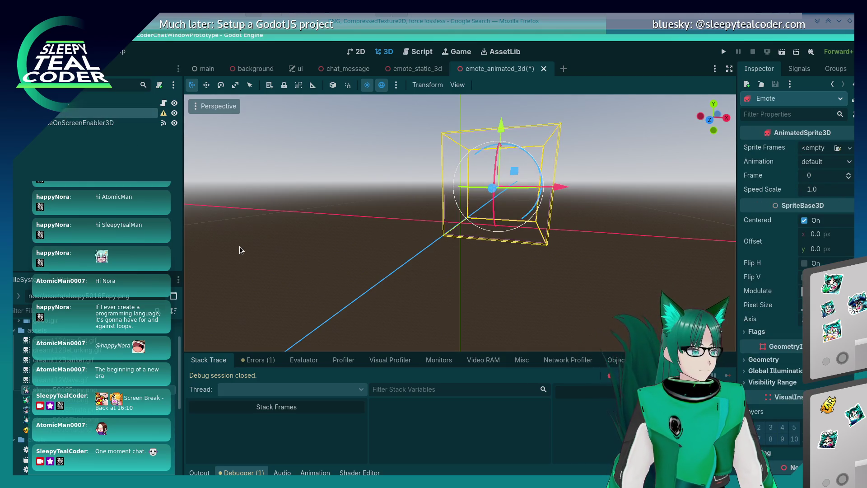
left_click_drag(239, 245, 287, 269)
scroll(750, 256, "down", 5)
scroll(750, 256, "down", 3)
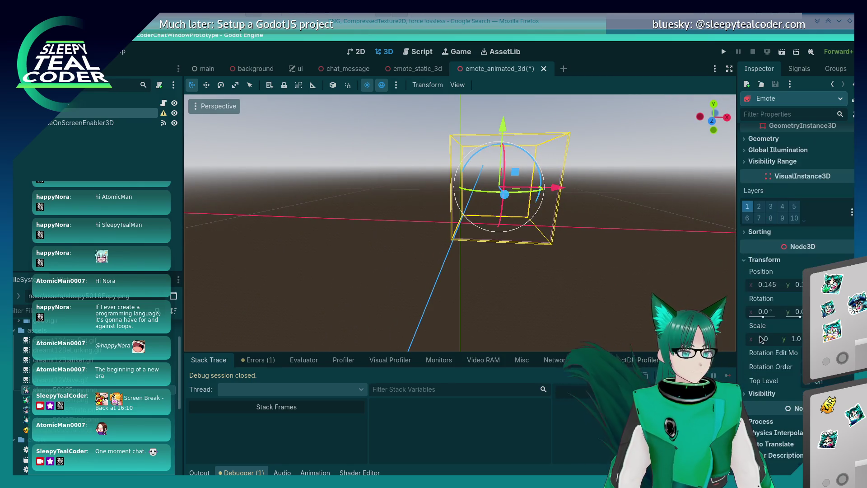
mouse_move(582, 269)
left_mouse_down()
mouse_move(543, 264)
mouse_move(567, 248)
mouse_move(537, 239)
mouse_move(545, 239)
left_mouse_up()
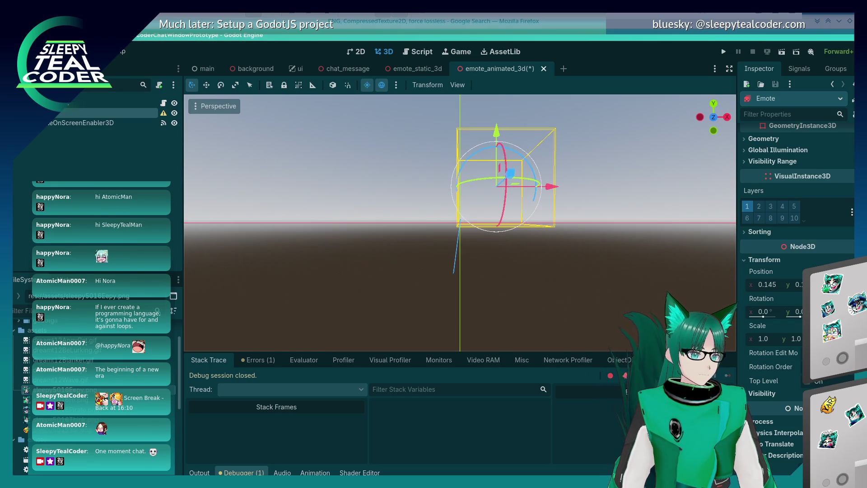
left_click(766, 285)
type("0.14")
key("Tab")
type("0.1")
key("Return")
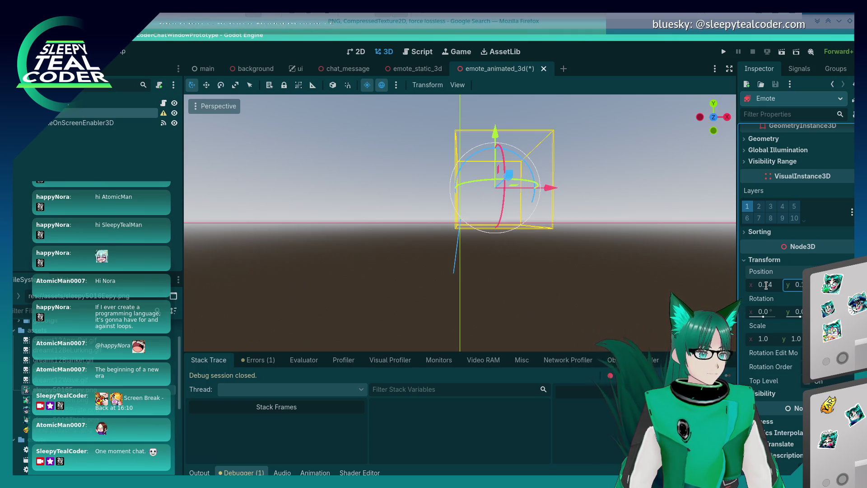
key("ctrl+z")
key("ctrl+z")
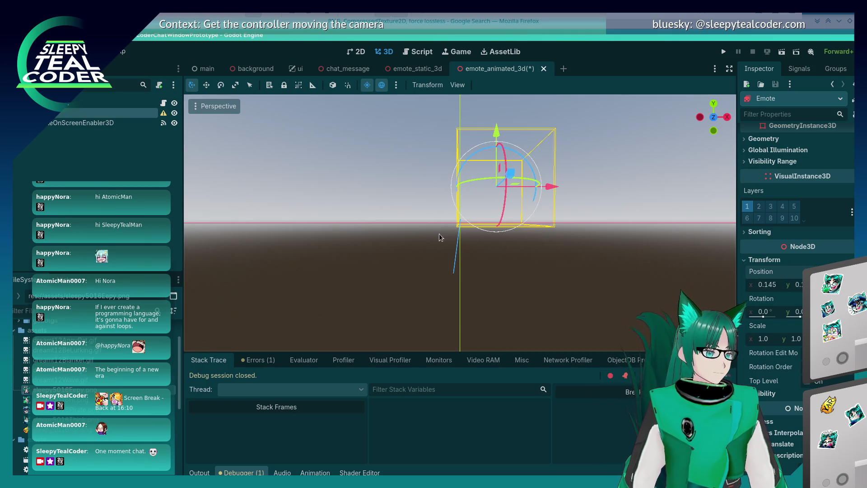
- Enter 0.15 as the Emote's x position and check it from the side
left_click_drag(441, 238, 454, 210)
scroll(468, 207, "up", 6)
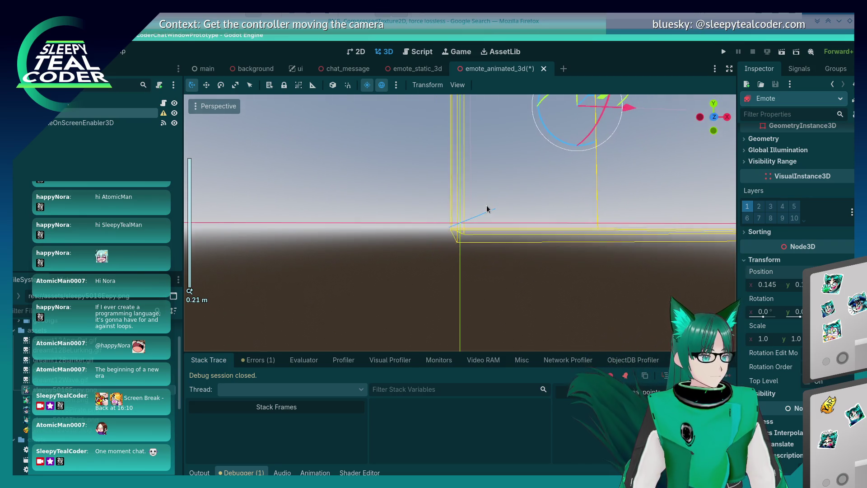
scroll(482, 208, "up", 2)
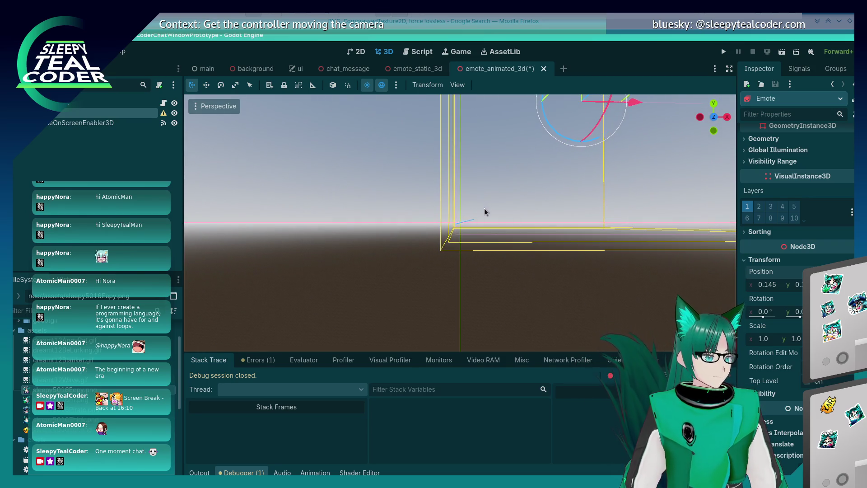
left_click(764, 284)
type("0.15")
key("Return")
key("Tab")
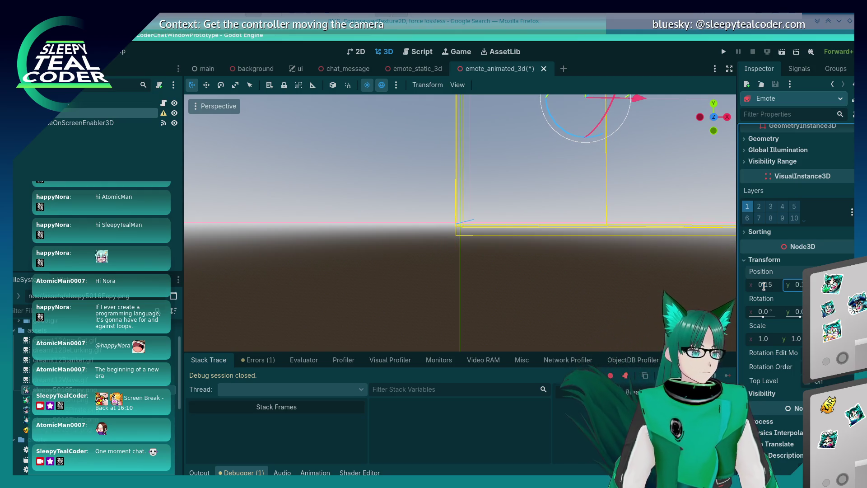
left_click_drag(632, 300, 596, 312)
scroll(632, 311, "up", 5)
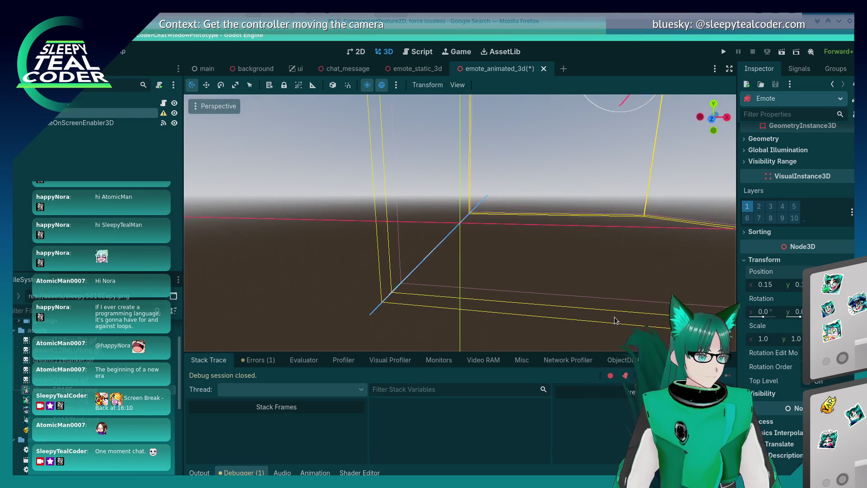
scroll(614, 316, "down", 3)
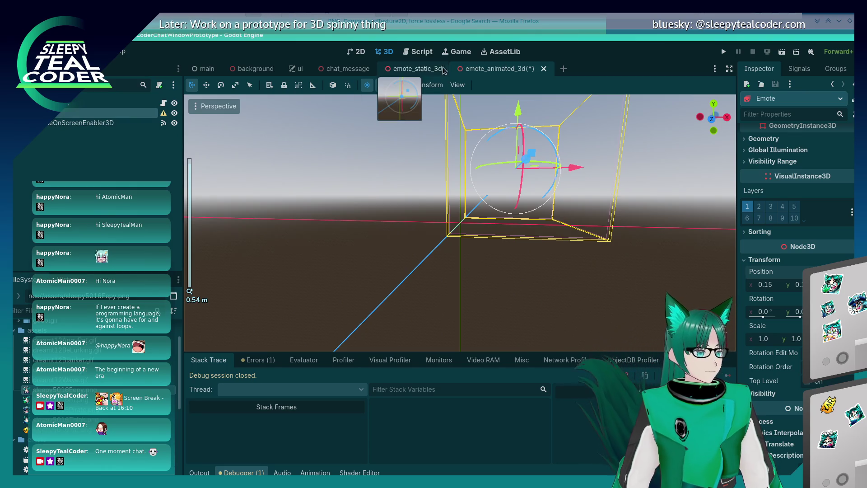
- In emote_static_3d, set the Emote's position to x 0.15 and y 0.15
left_click(420, 68)
left_click(772, 268)
type("0.15")
key("Tab")
type("0.15")
key("Return")
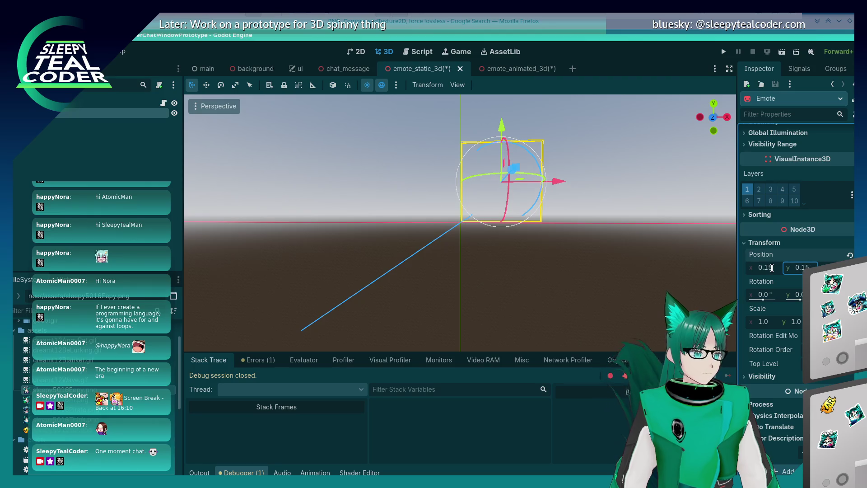
left_click(476, 198)
scroll(475, 197, "up", 2)
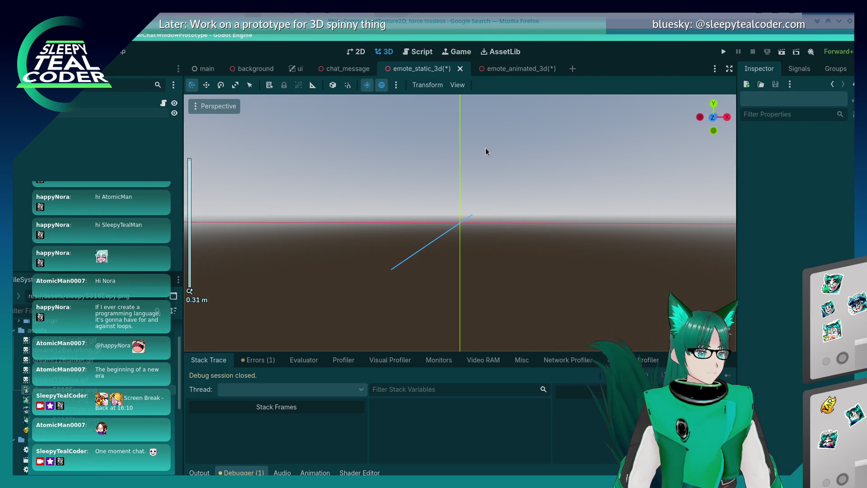
- In emote_animated_3d, hide the VisibleOnScreenEnabler3D box and inspect the Emote node
left_click(515, 69)
left_click(404, 228)
mouse_move(403, 228)
left_mouse_down()
mouse_move(432, 208)
mouse_move(439, 223)
mouse_move(430, 246)
left_mouse_up()
scroll(430, 246, "down", 1)
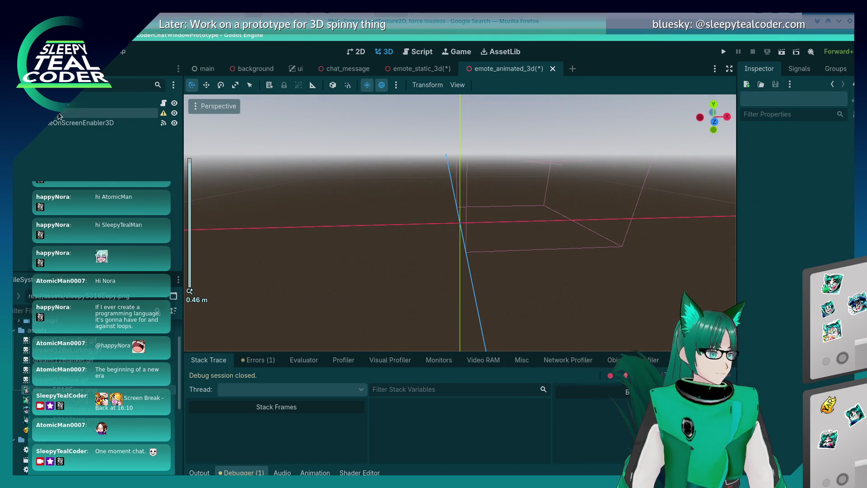
left_click(175, 123)
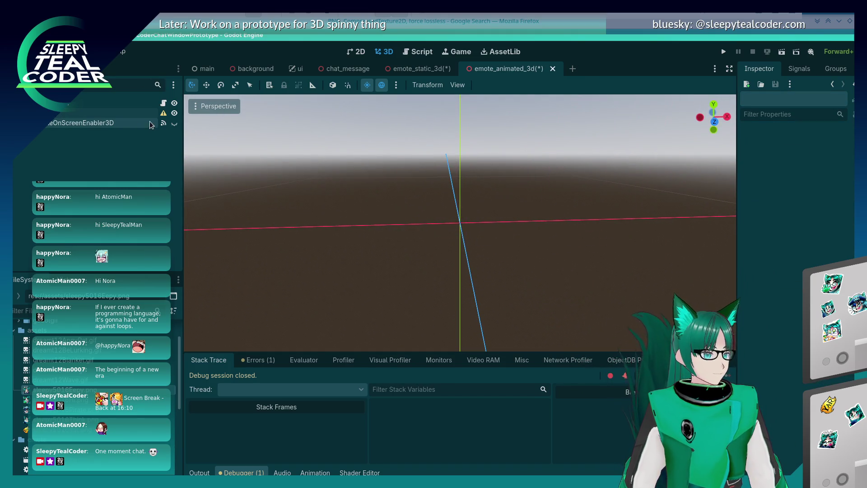
left_click(116, 115)
mouse_move(324, 232)
left_mouse_down()
mouse_move(361, 240)
mouse_move(342, 259)
mouse_move(201, 276)
mouse_move(257, 294)
mouse_move(351, 293)
mouse_move(402, 313)
mouse_move(524, 310)
mouse_move(405, 281)
left_mouse_up()
scroll(404, 280, "up", 3)
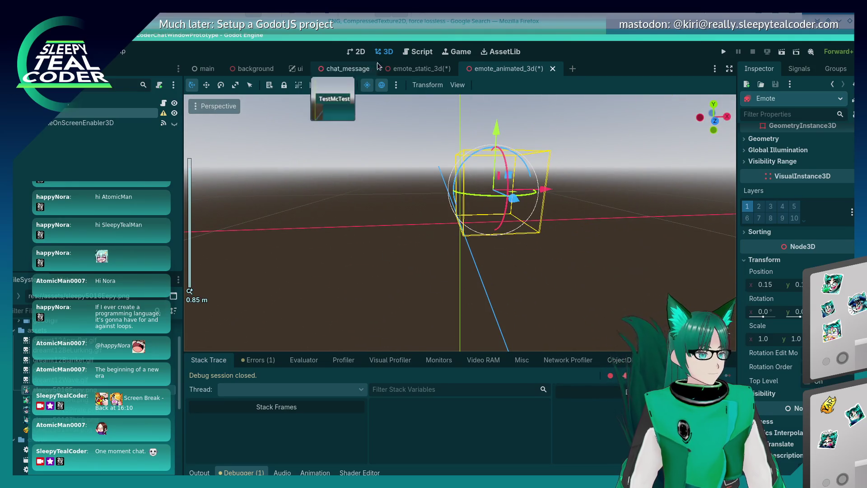
- Back in emote_static_3d, select the Emote, view it from above, and run the project
left_click(401, 70)
left_click(420, 268)
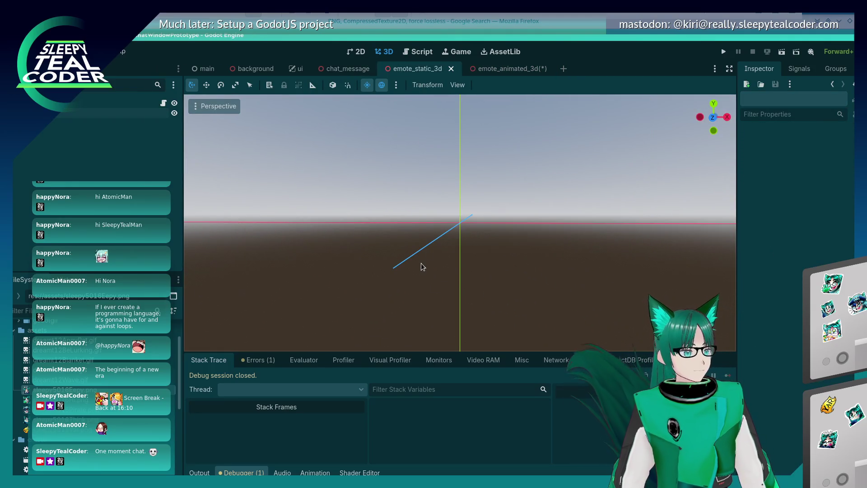
left_click(104, 114)
mouse_move(534, 272)
left_mouse_down()
mouse_move(427, 261)
mouse_move(394, 305)
left_mouse_up()
scroll(393, 300, "up", 2)
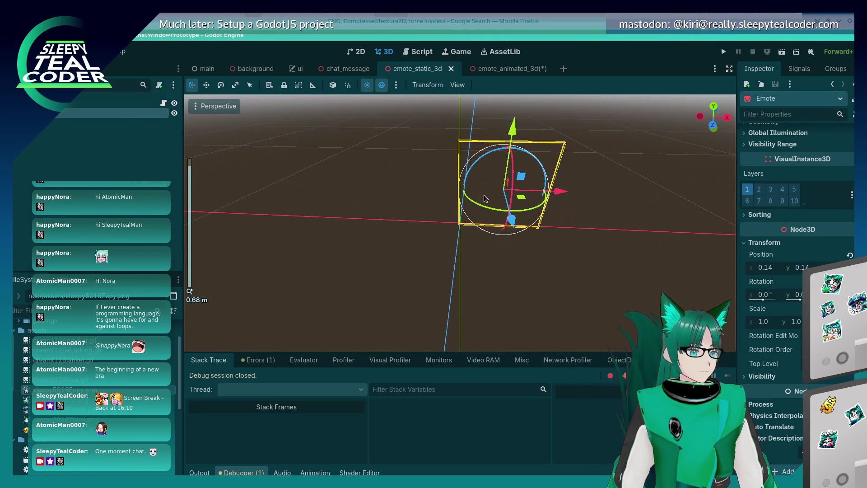
key("F5")
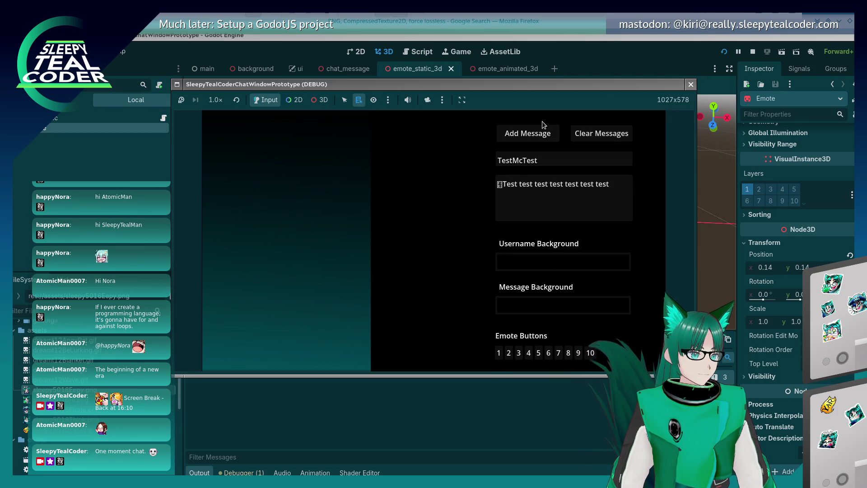
- Post test chat messages with emotes, including one with the teal emote
left_click(541, 132)
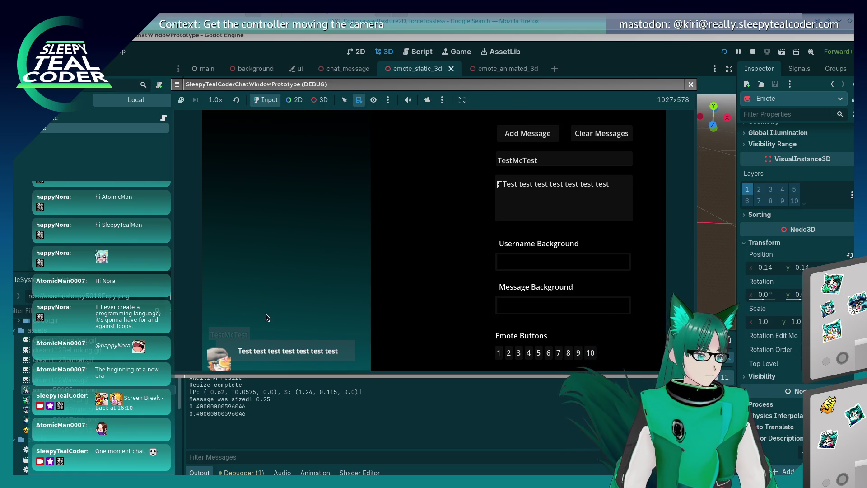
left_click(509, 353)
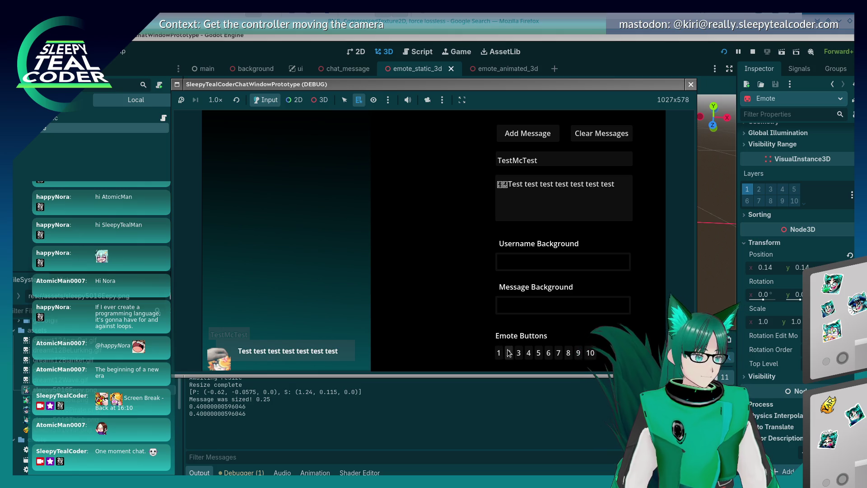
left_click(516, 134)
left_click(511, 177)
key("BackSpace")
left_click(506, 136)
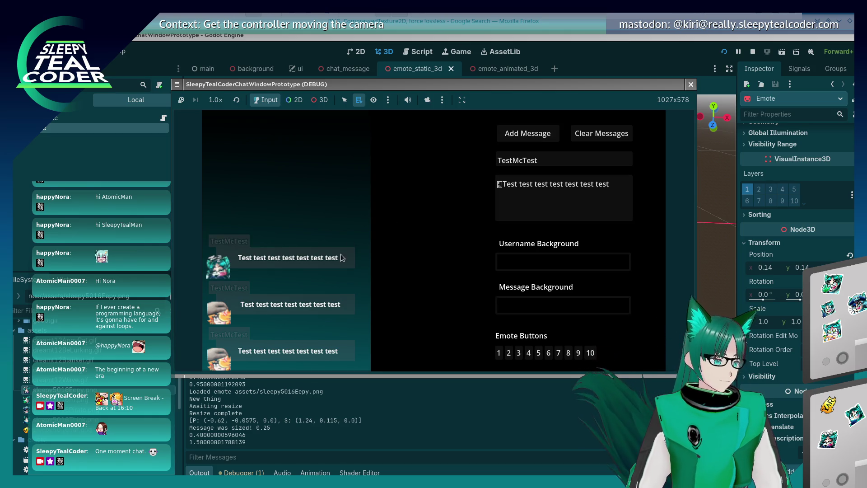
- Override the game camera to view the messages in 3D perspective, then return to the editor
left_click(427, 100)
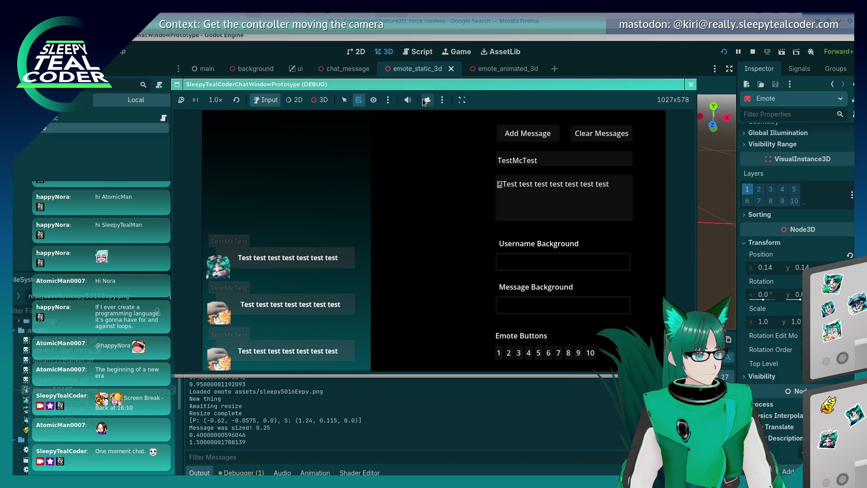
left_click(323, 100)
mouse_move(283, 234)
left_mouse_down()
mouse_move(343, 210)
mouse_move(395, 164)
left_mouse_up()
left_click(523, 46)
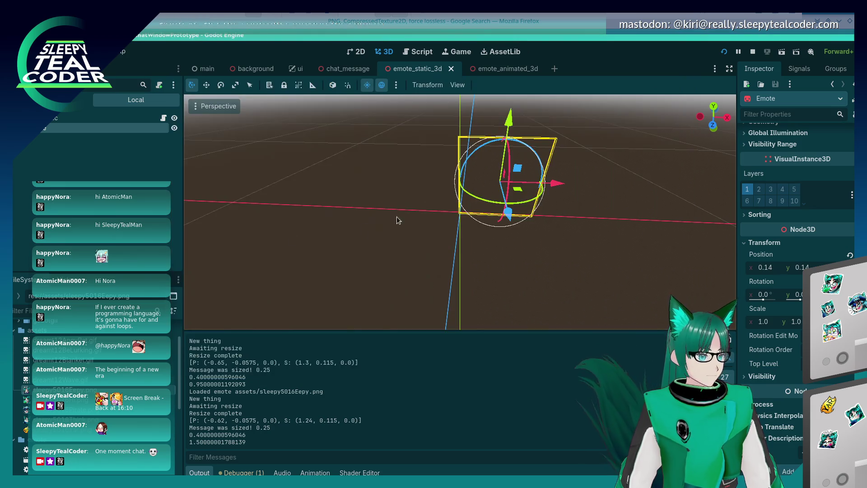
- Undo the Emote's moves back to x 0.145, save emote_animated_3d, and rerun the project
key("ctrl+Tab")
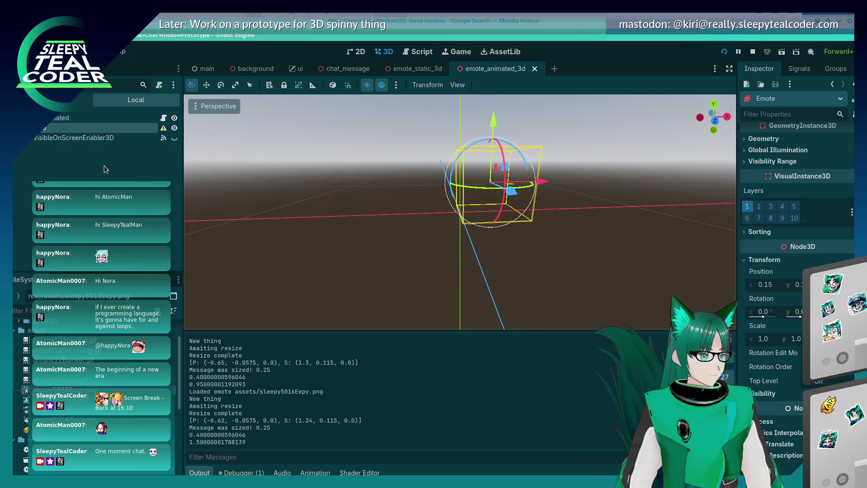
mouse_move(165, 132)
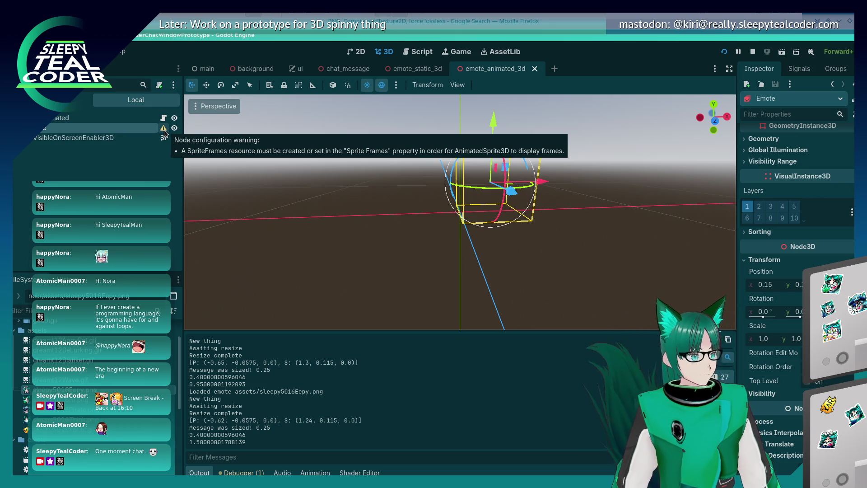
left_click(340, 243)
key("ctrl+z")
key("ctrl+z")
key("ctrl+z")
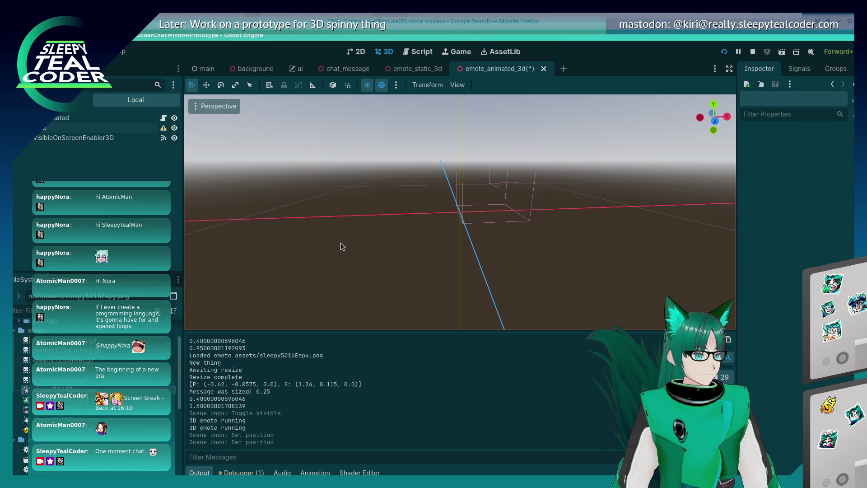
key("ctrl+z")
key("ctrl+z")
key("ctrl+z")
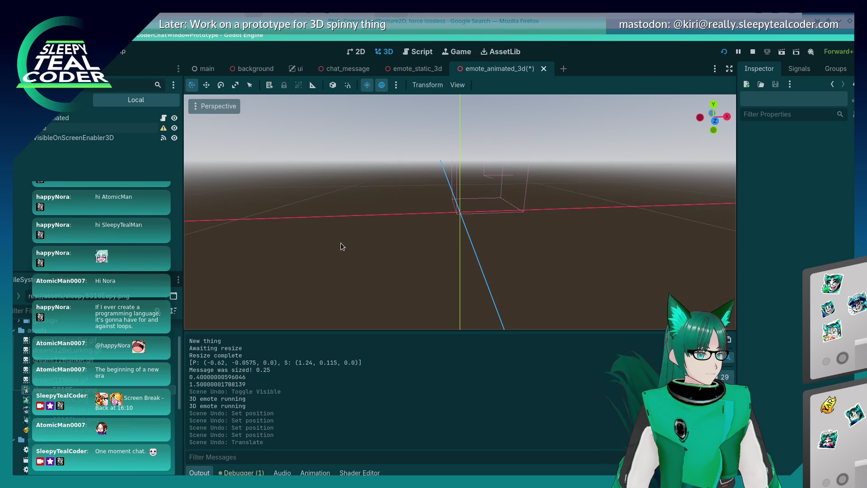
left_click(64, 130)
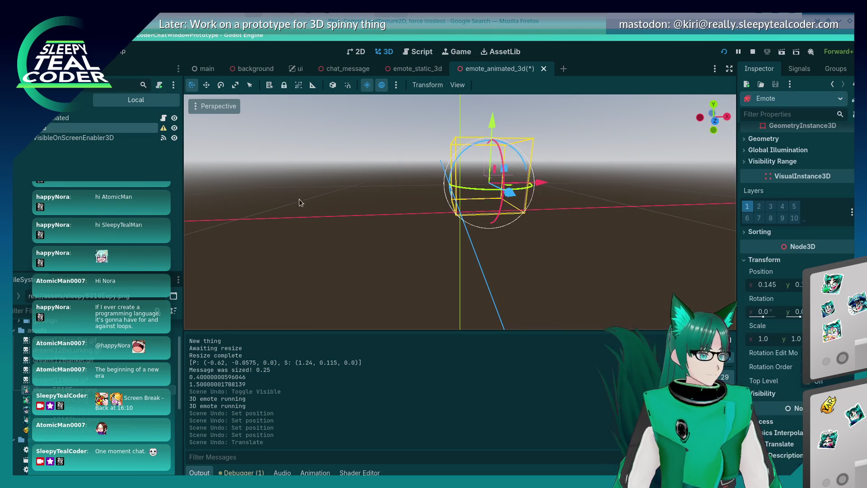
key("ctrl+s")
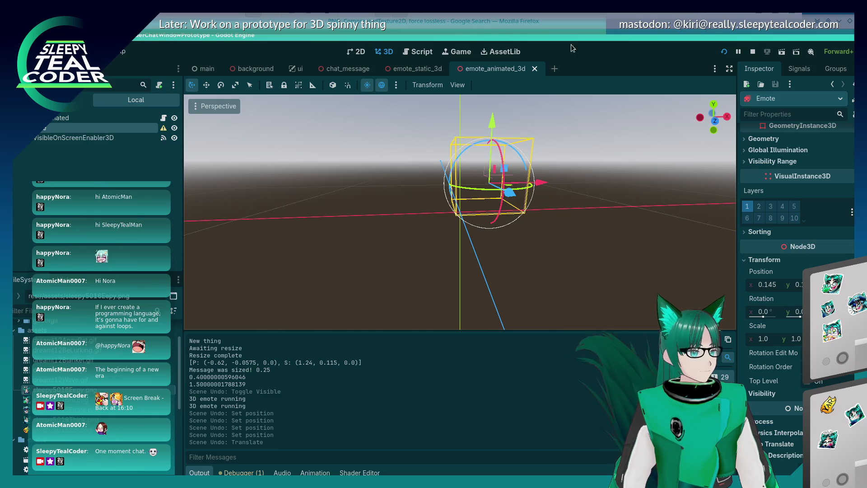
left_click(724, 53)
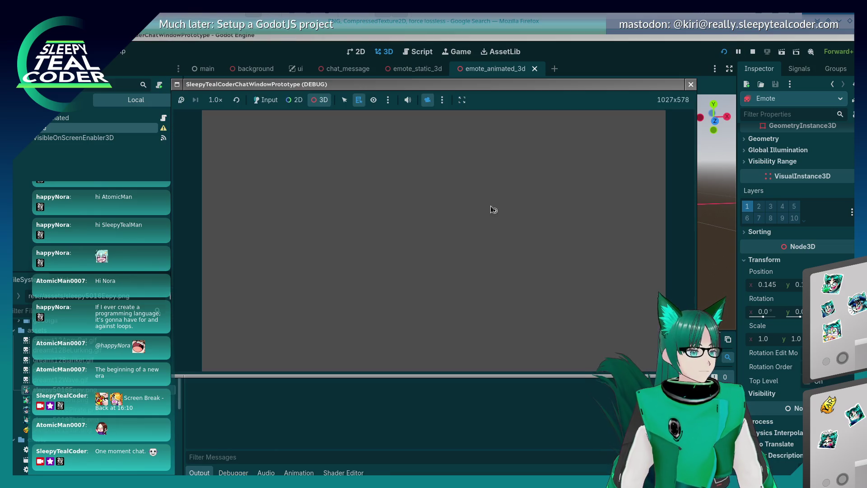
- Restore normal game input, post two messages with different emotes, then stop the game with F8
left_click(268, 100)
left_click(499, 354)
left_click(528, 134)
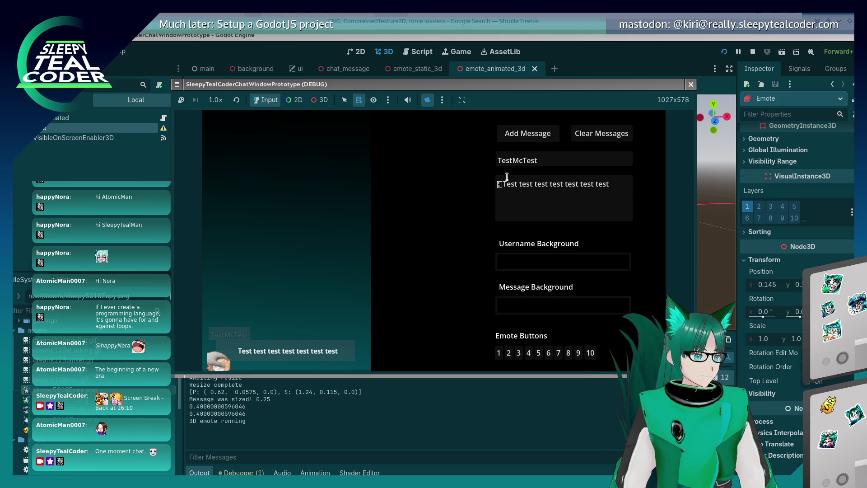
left_click(503, 183)
left_click(509, 353)
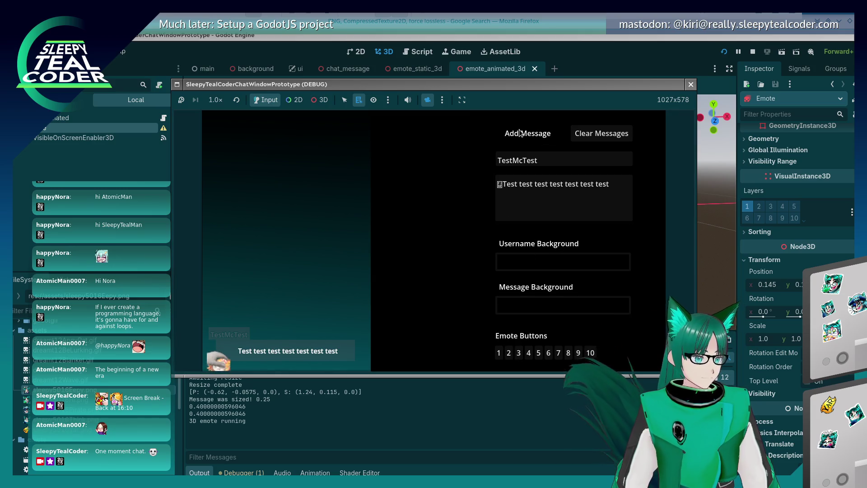
left_click(515, 134)
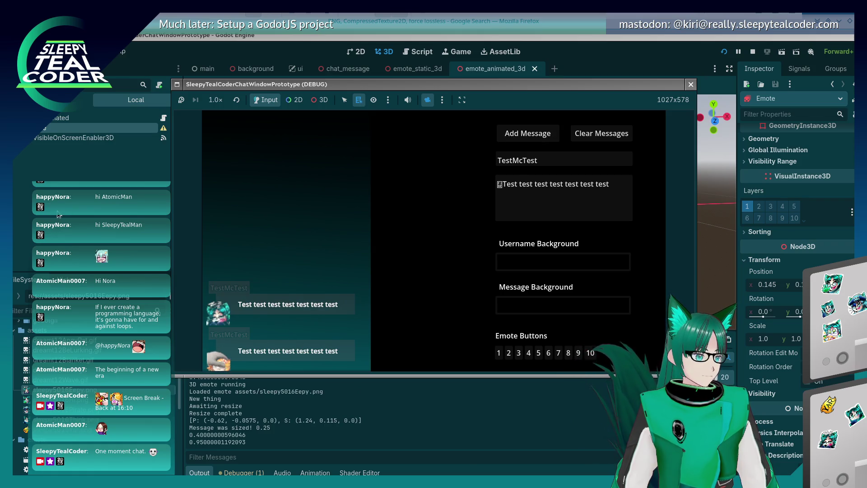
key("F8")
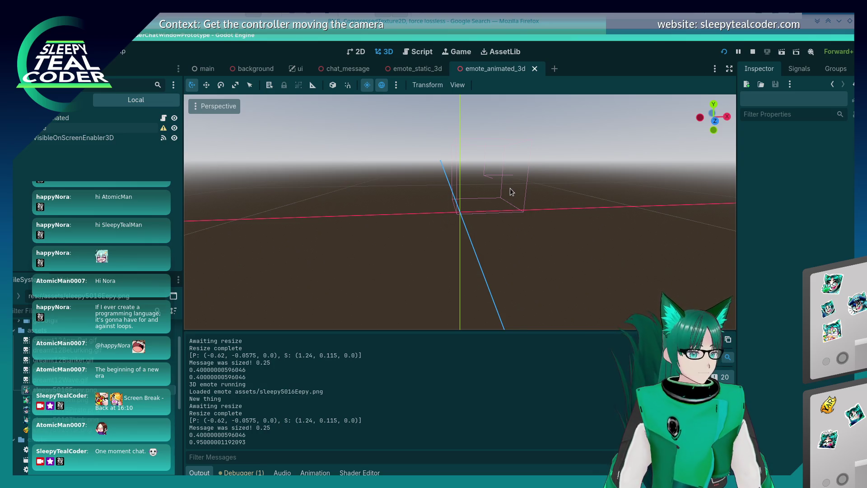
- Open chat_message, then read emote_3d.gd, emote_animated_3d.gd and emote_static_3d.gd in the Script editor
left_click(413, 68)
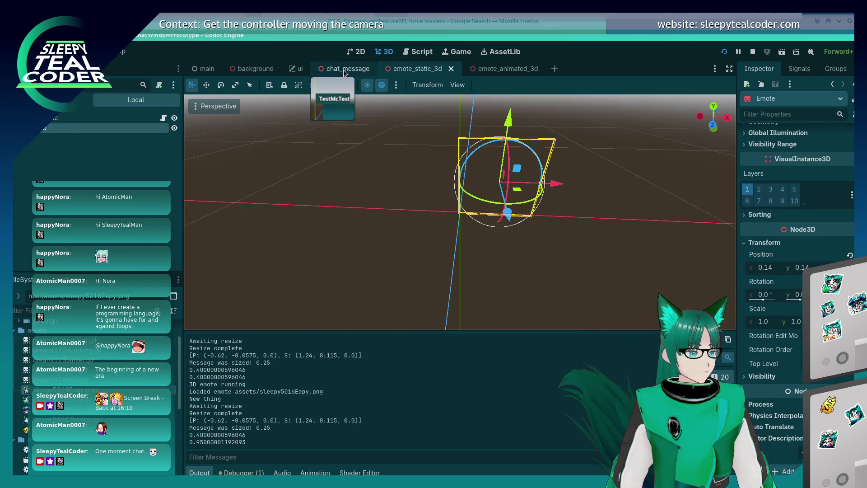
left_click(344, 69)
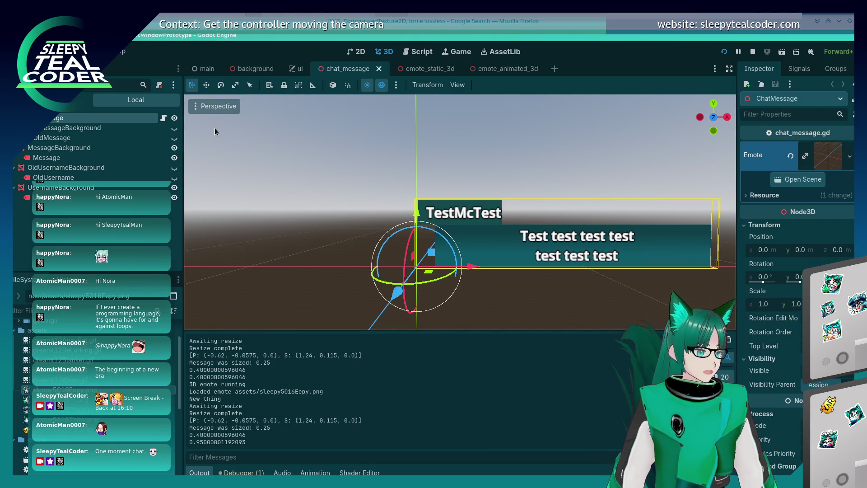
left_click(415, 52)
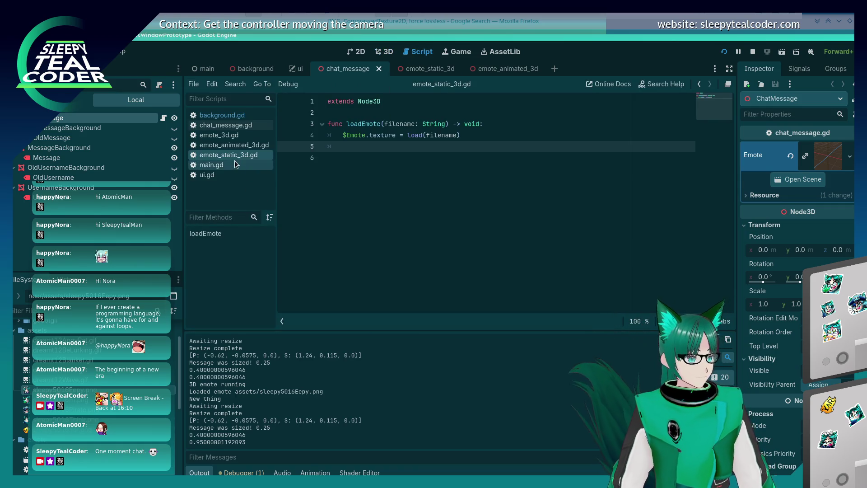
left_click(225, 136)
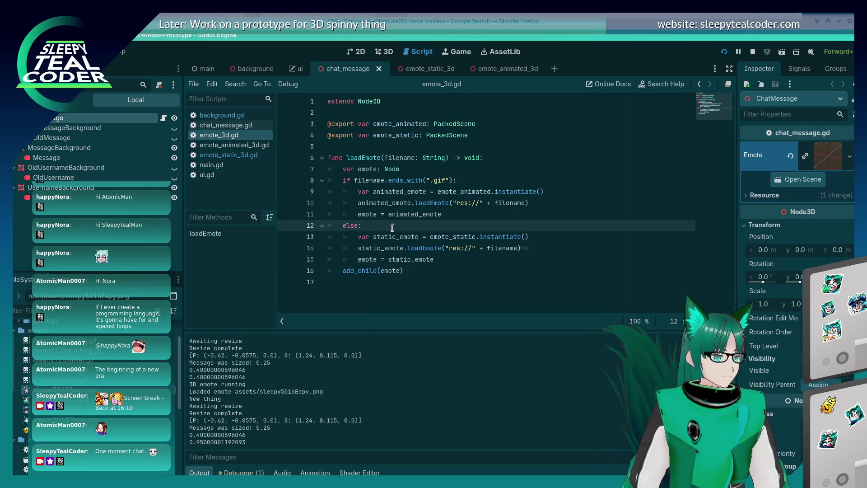
left_click(219, 145)
left_click(225, 155)
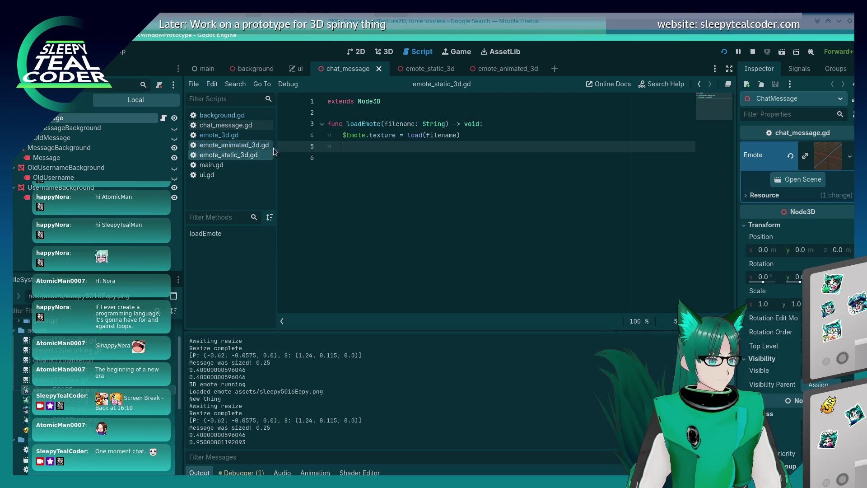
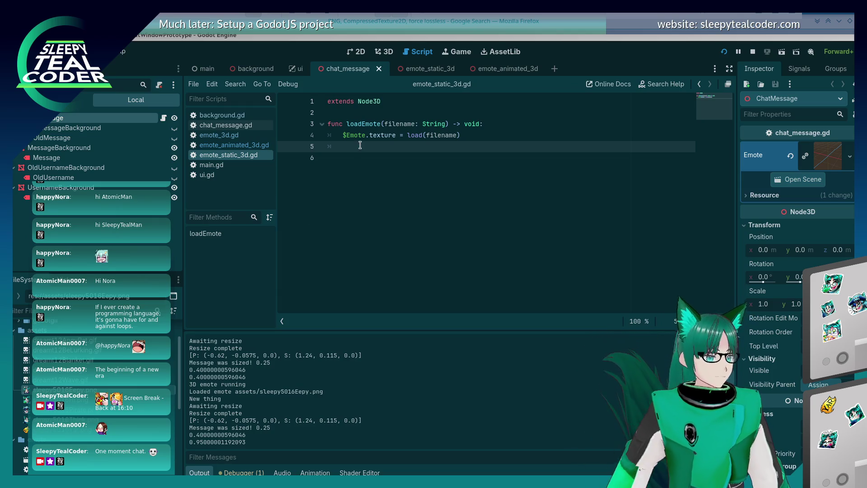
- Look over emote_3d.gd and emote_static_3d.gd, then open chat_message.gd at setup_emote
left_click(237, 136)
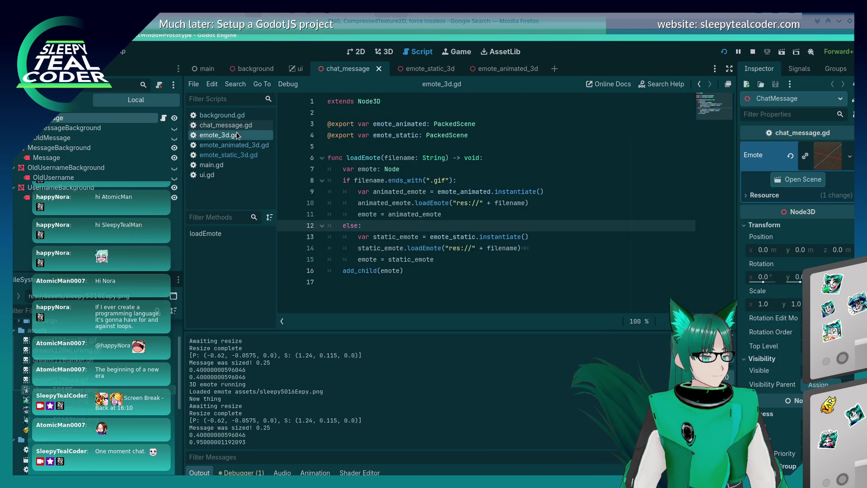
left_click(212, 165)
left_click(228, 154)
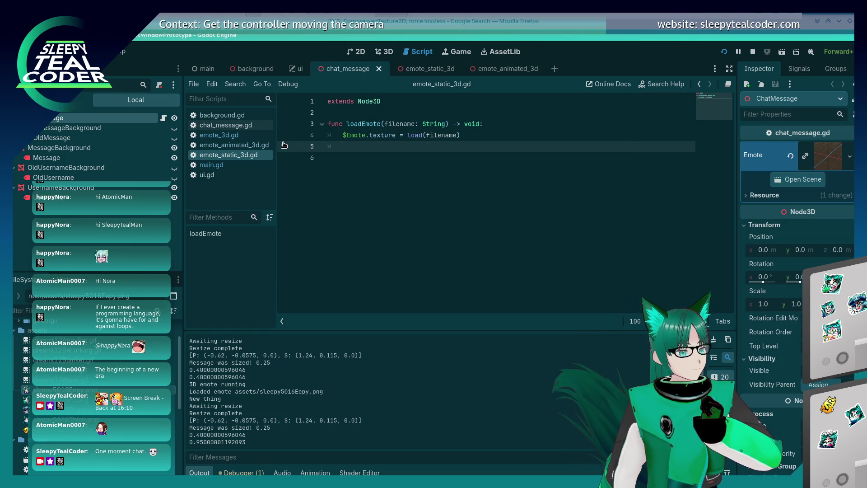
left_click(226, 125)
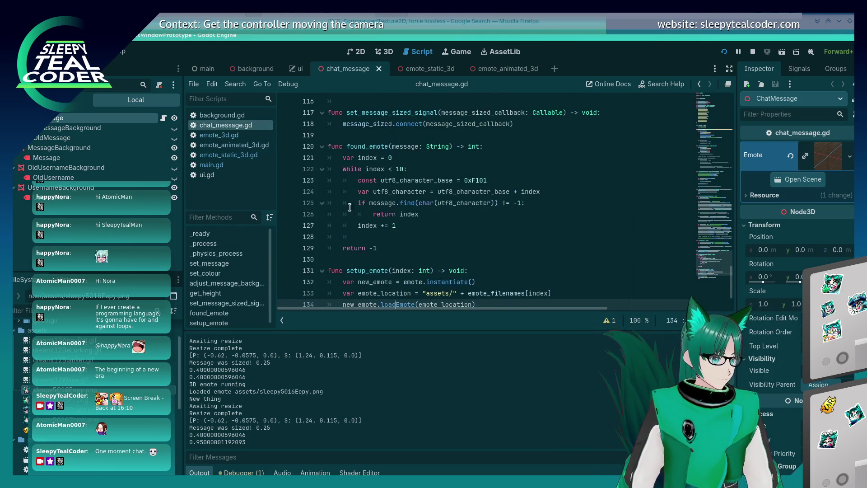
- Add new_emote.scale = Vector3(0.5, 0.5, 0.5) after loadEmote, save, and run the prototype
left_click(504, 236)
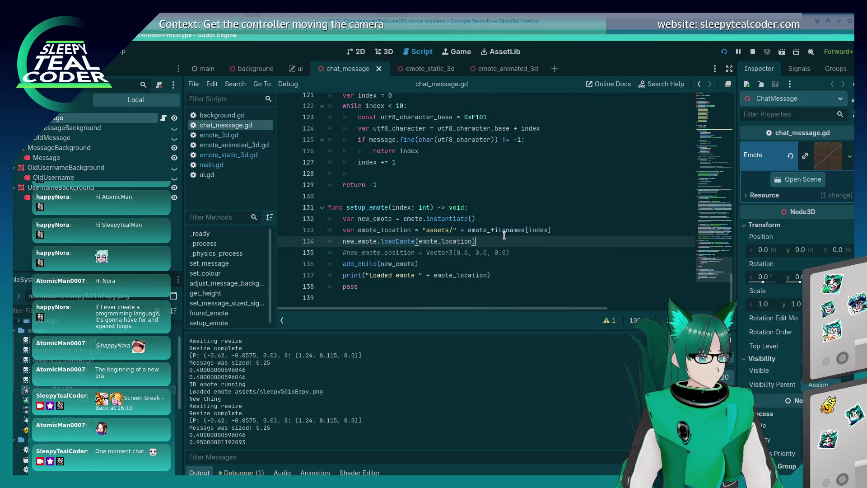
key("Return")
type("new_emote.sca")
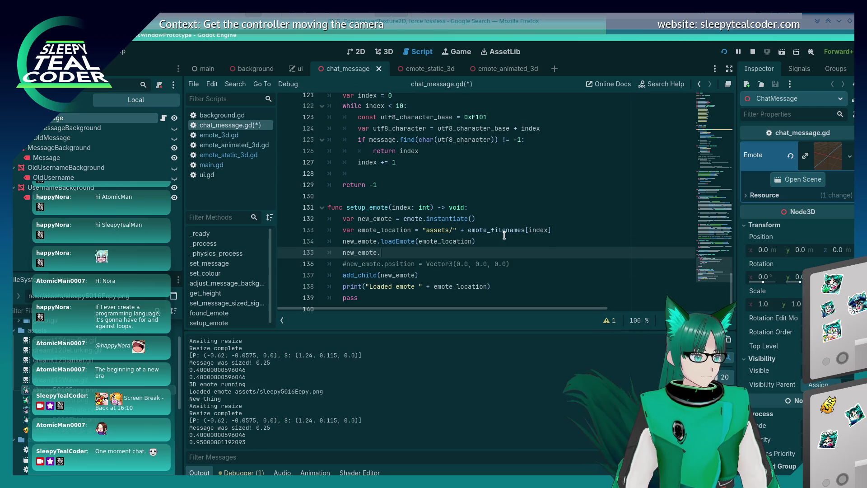
type("le =")
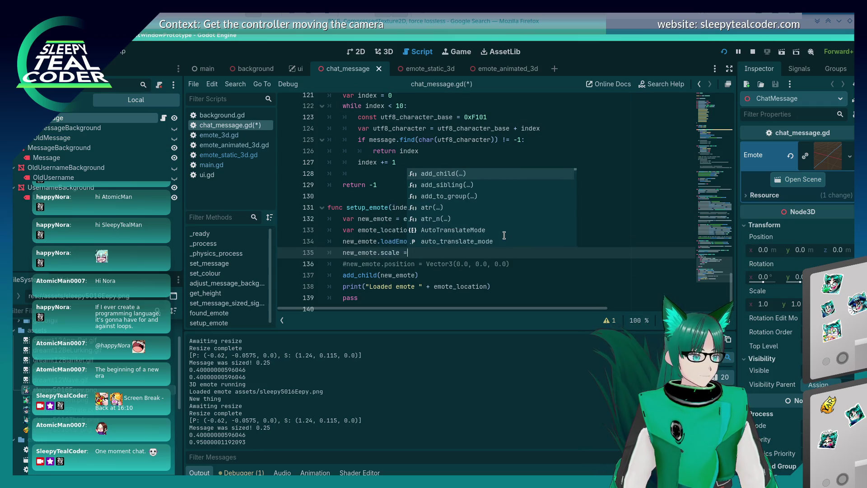
type(" Vector(3")
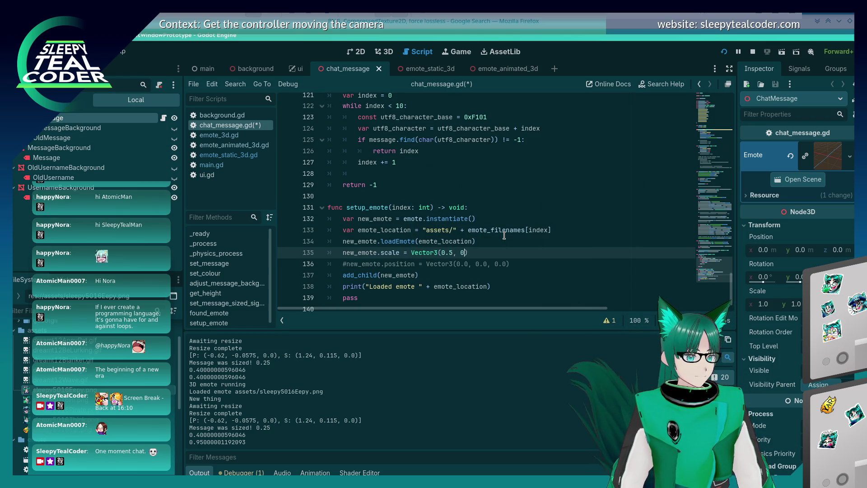
type(".5, 0.5")
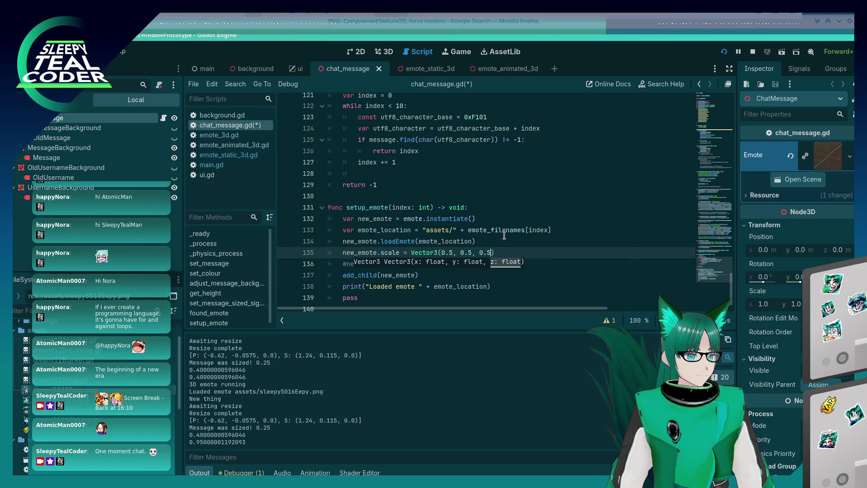
key("ctrl+s")
key("F5")
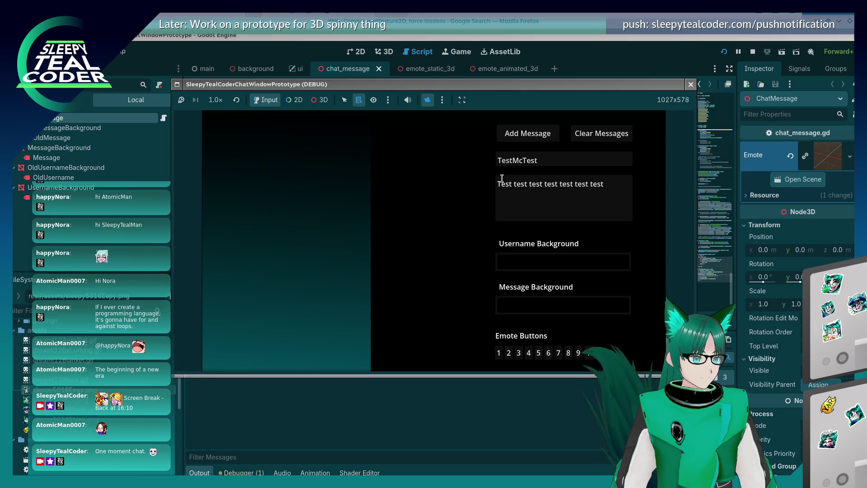
- Post a first test message containing emote 1
left_click(505, 199)
left_click(498, 353)
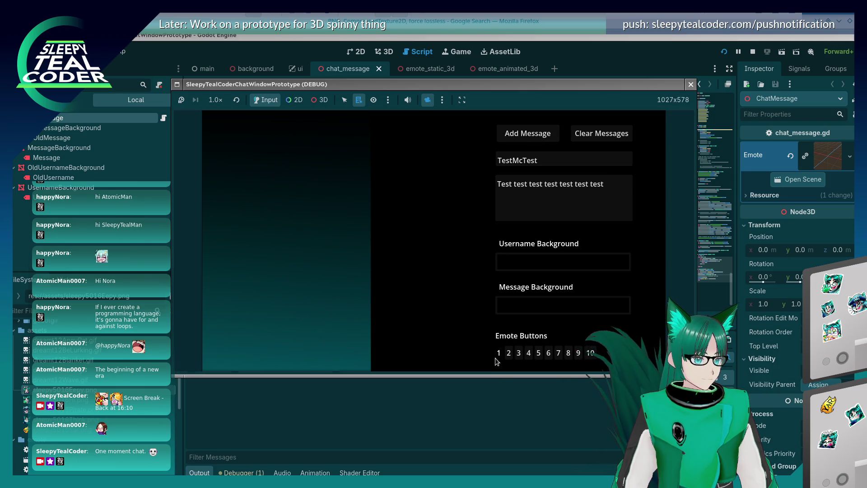
left_click(528, 134)
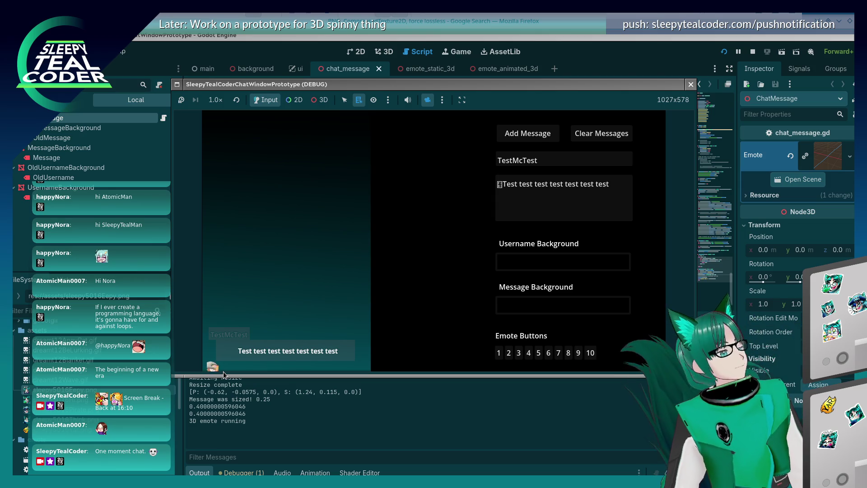
- Post a second emote message, move the Twitch popout aside, and return to the script editor
left_click(508, 352)
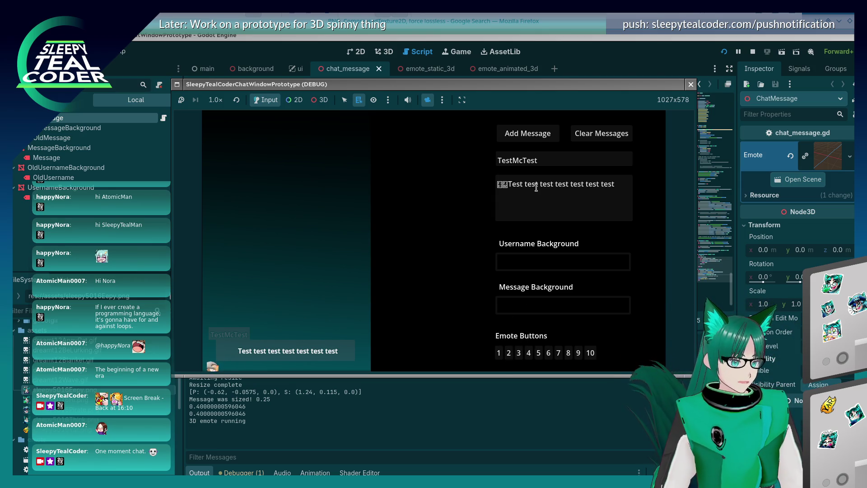
left_click(516, 186)
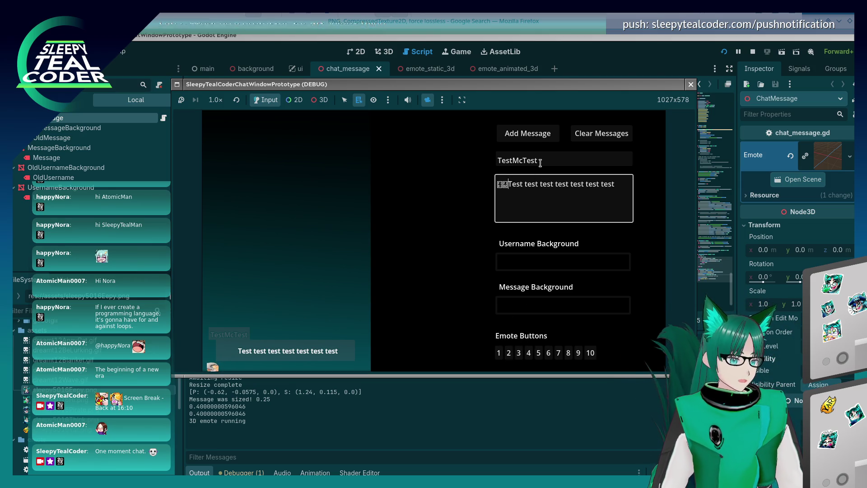
left_click(529, 135)
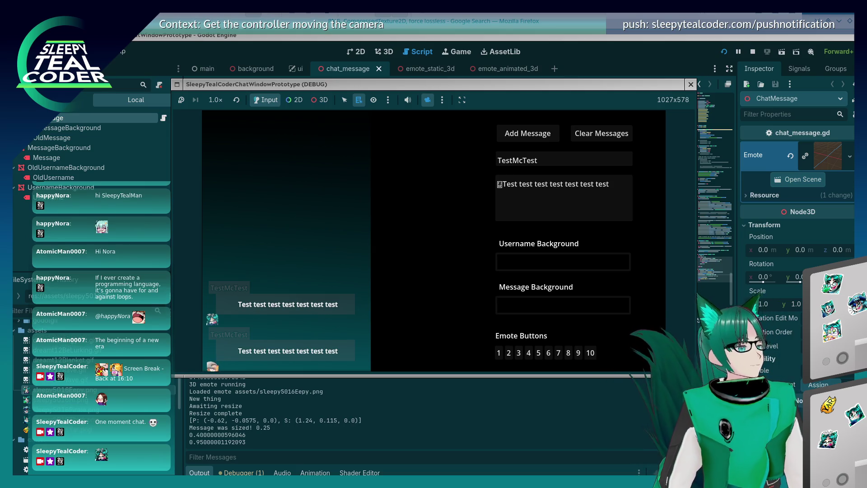
mouse_move(279, 53)
left_mouse_down()
mouse_move(371, 60)
mouse_move(334, 77)
mouse_move(328, 102)
left_mouse_up()
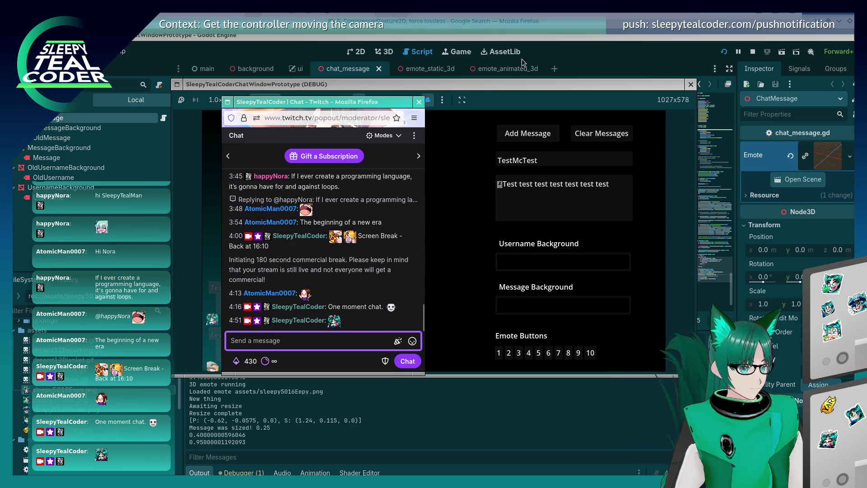
left_click(552, 41)
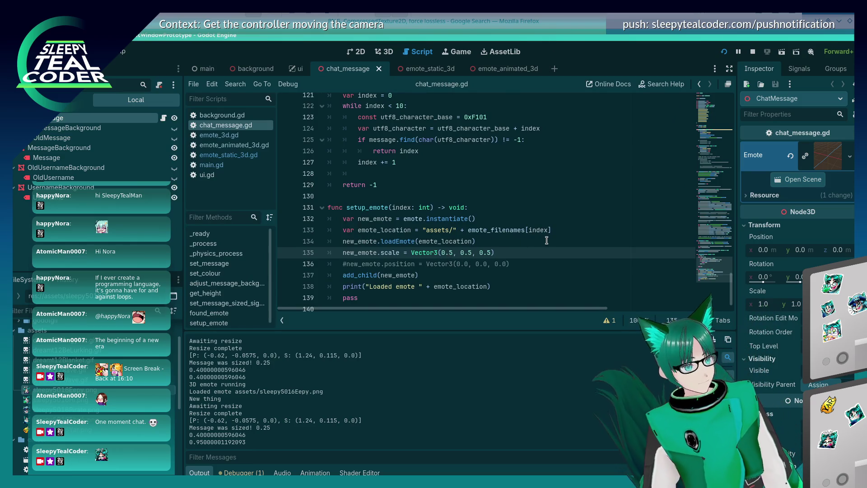
- Change the emote scale to Vector3(0.6, 0.6, 0.6) and rerun the project
type("66")
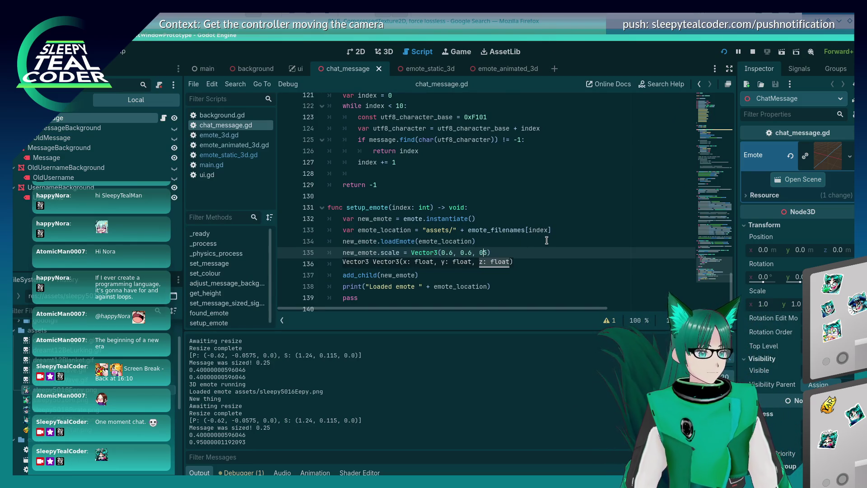
key("Delete")
type("6")
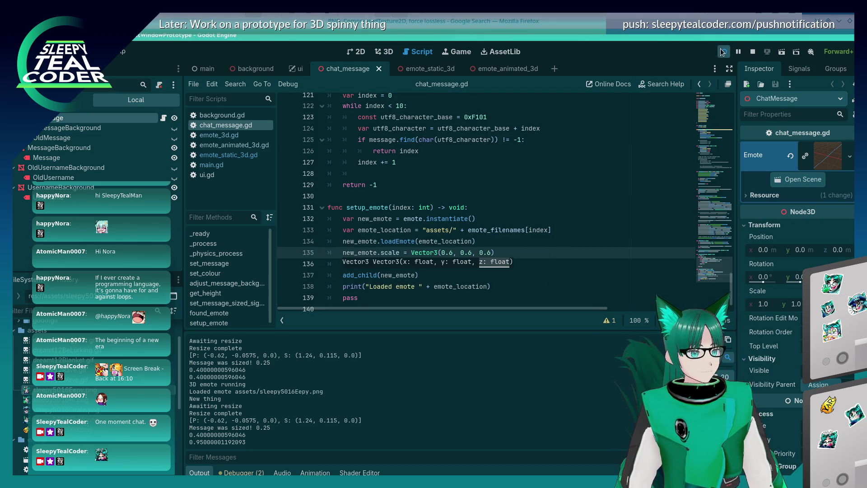
left_click(722, 52)
- Switch to the running game and post a test message with emote 1
key("Print")
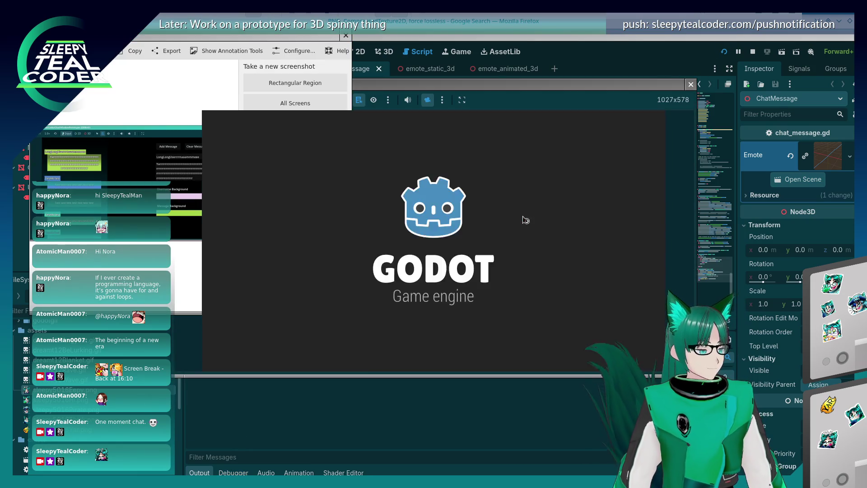
key("alt+Tab")
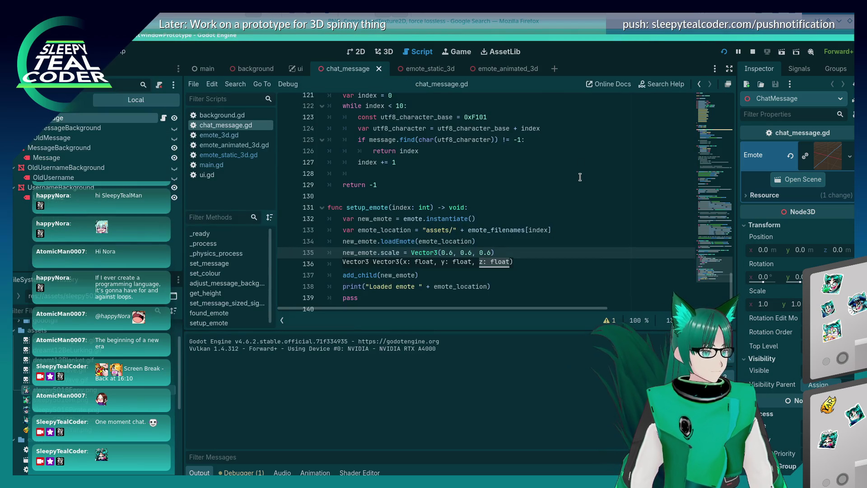
key("alt+Tab")
key("alt+Tab")
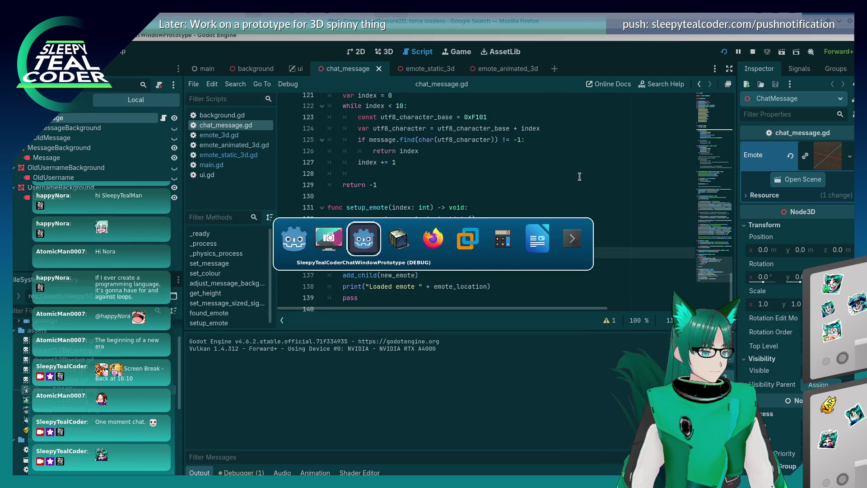
key("alt+Tab")
key("alt+Tab")
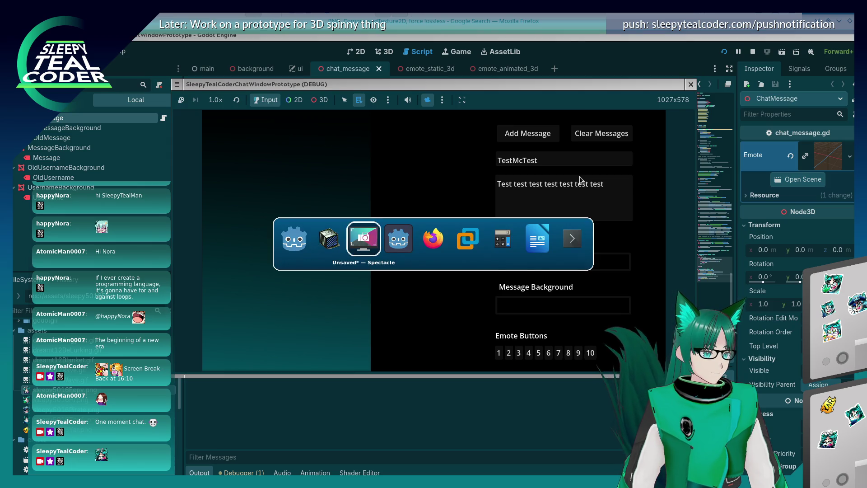
key("alt+Tab")
key("alt+Tab")
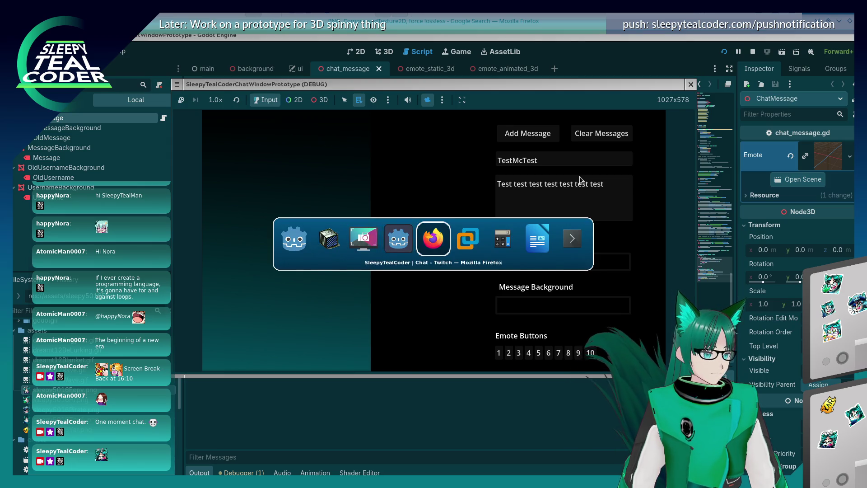
key("alt+Tab")
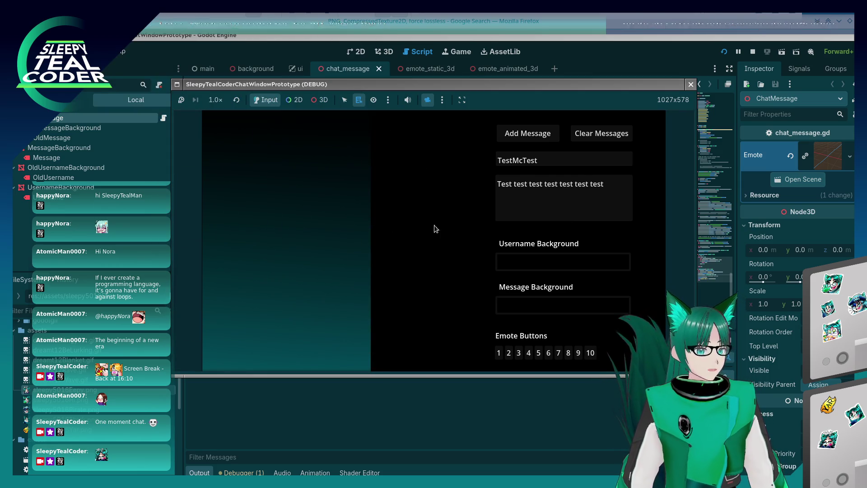
left_click(498, 352)
left_click(544, 136)
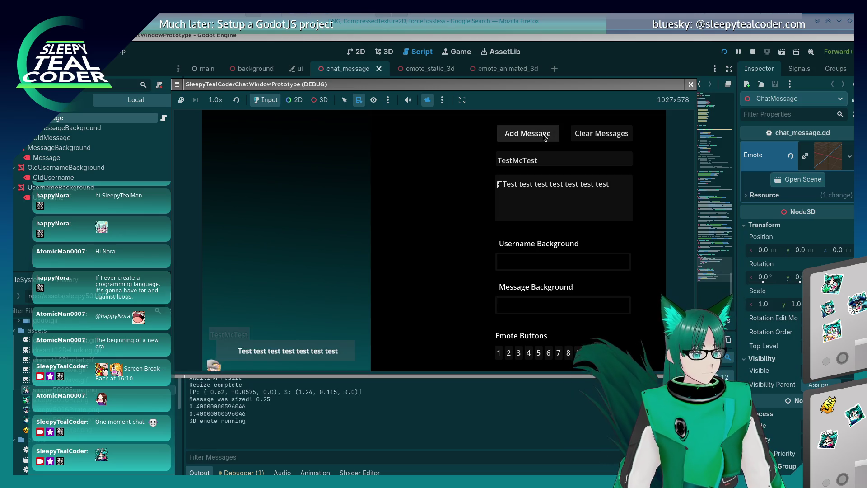
- Post another emote message, reposition the Twitch chat popout up-left, and return to the editor
left_click(508, 353)
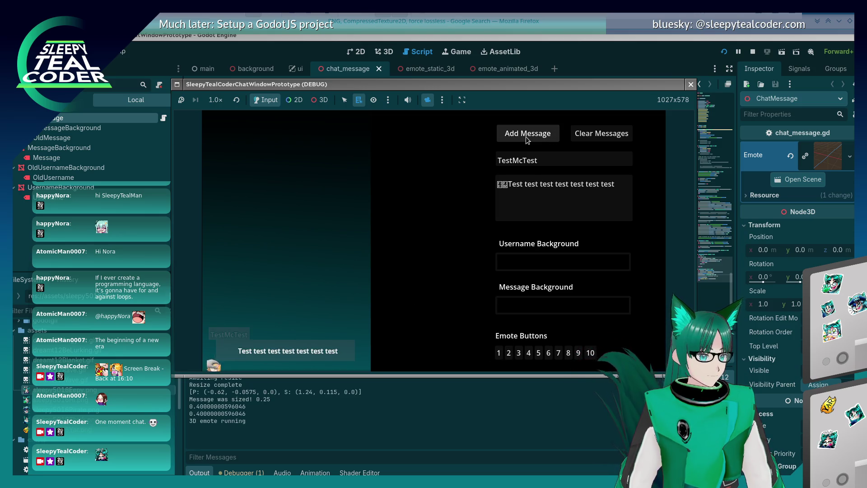
left_click(531, 135)
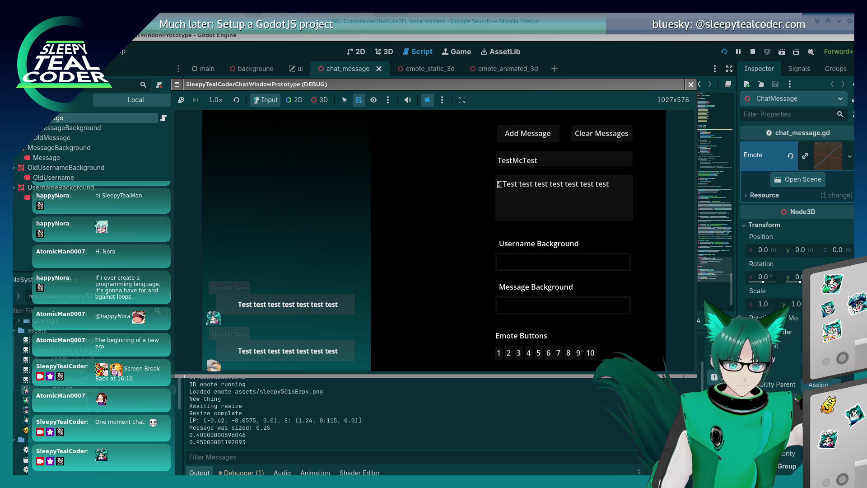
left_click_drag(330, 124, 323, 109)
left_click(271, 343)
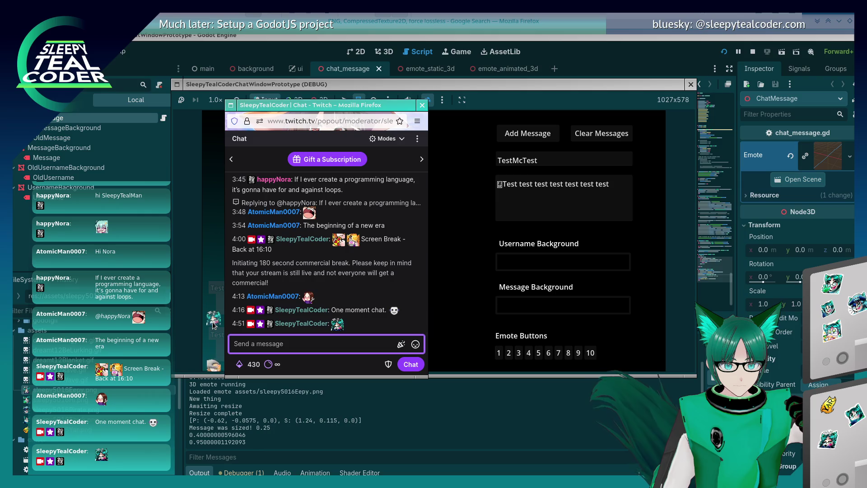
mouse_move(291, 101)
left_mouse_down()
mouse_move(180, 29)
mouse_move(189, 31)
mouse_move(171, 37)
left_mouse_up()
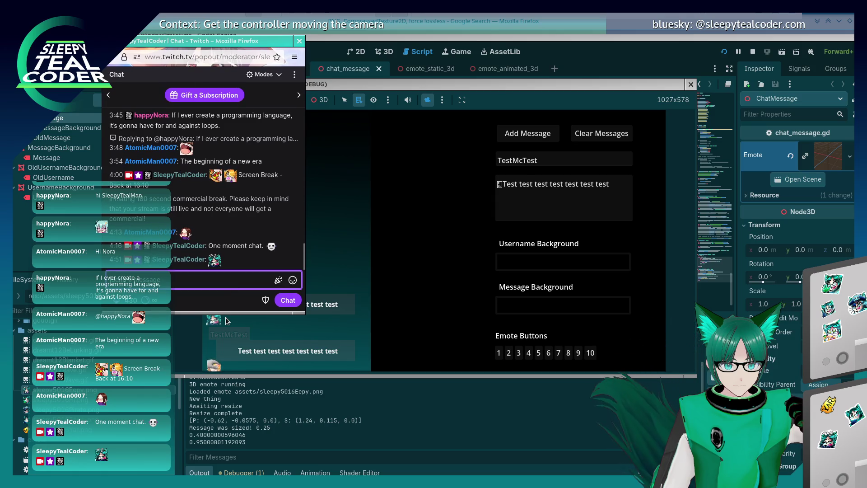
left_click(559, 44)
- Change the emote scale to Vector3(0.55, 0.55, 0.55) and relaunch the game
key("BackSpace")
type("55")
key("Right")
key("Right")
key("Right")
key("BackSpace")
type("55")
key("Right")
key("Right")
key("Right")
key("Right")
key("Right")
key("BackSpace")
type("55")
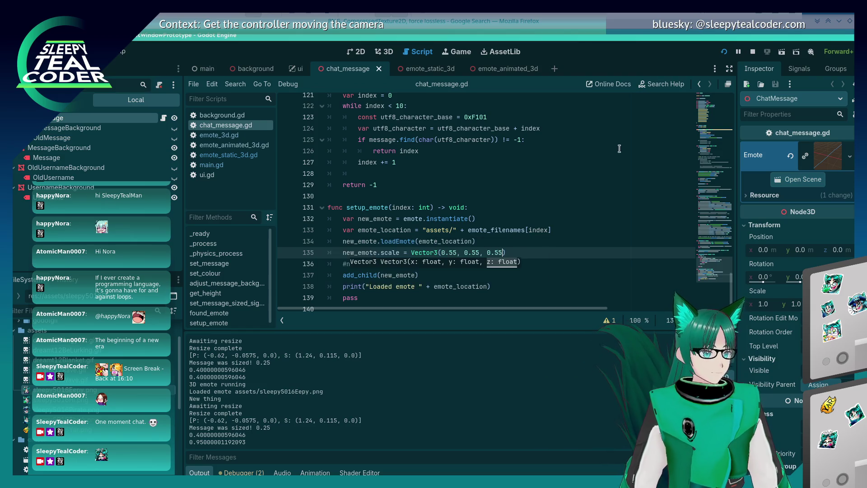
left_click(724, 52)
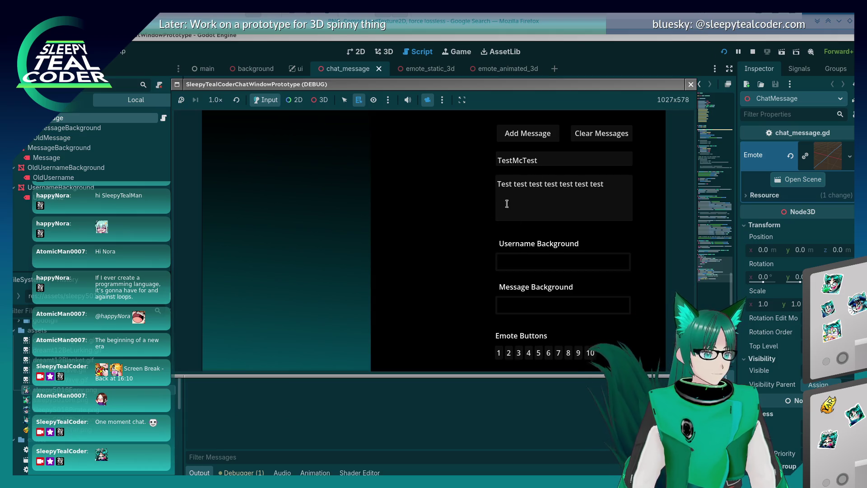
- Post two emote test messages, removing a misplaced emote glyph, and move the game window up-right
left_click(501, 185)
left_click(499, 353)
left_click(515, 135)
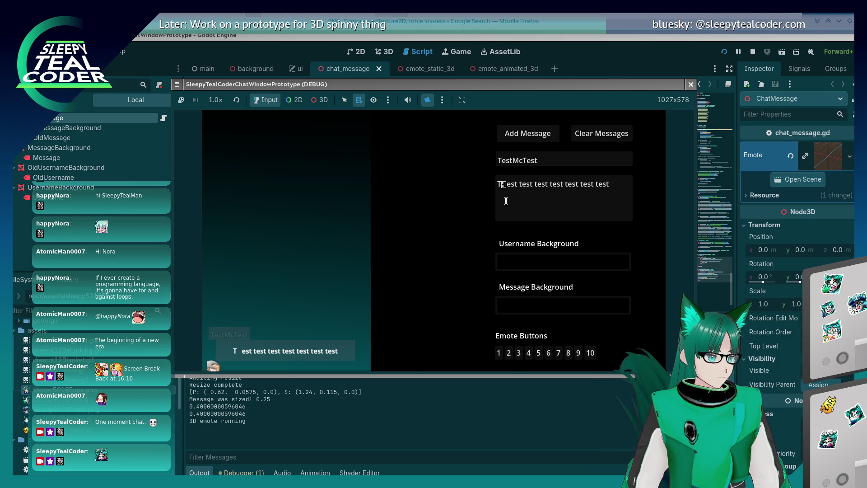
left_click(504, 184)
key("BackSpace")
left_click(508, 353)
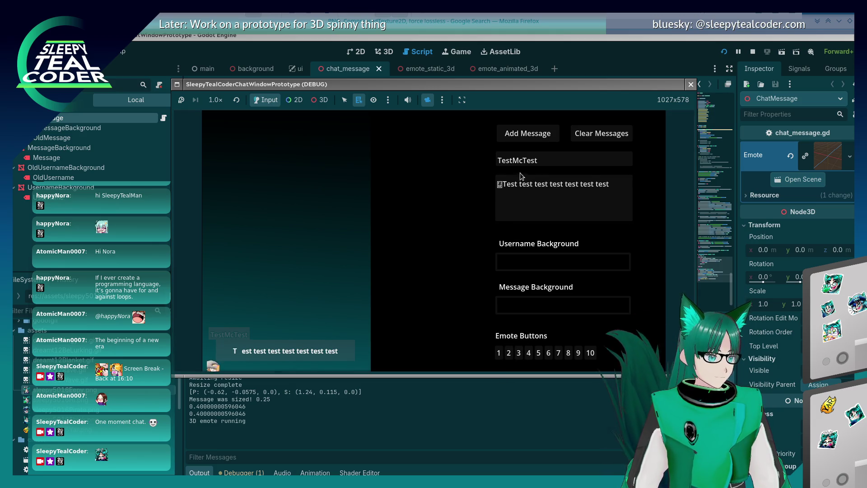
left_click(517, 134)
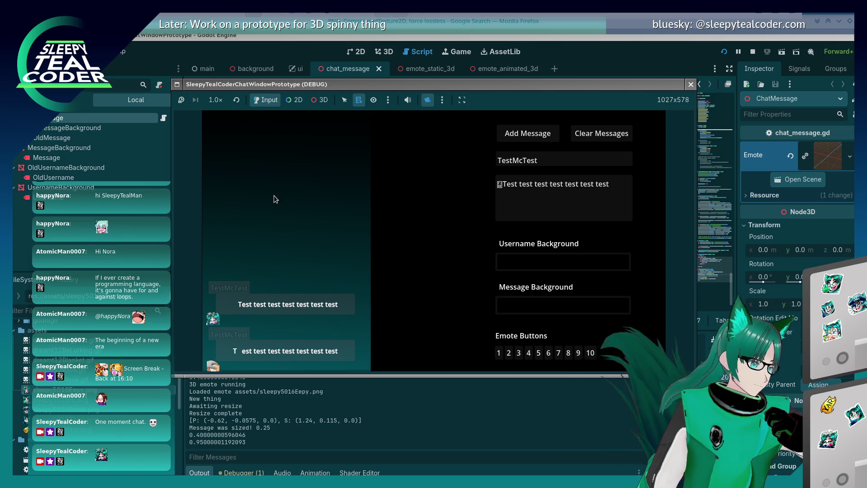
left_click_drag(472, 86, 541, 67)
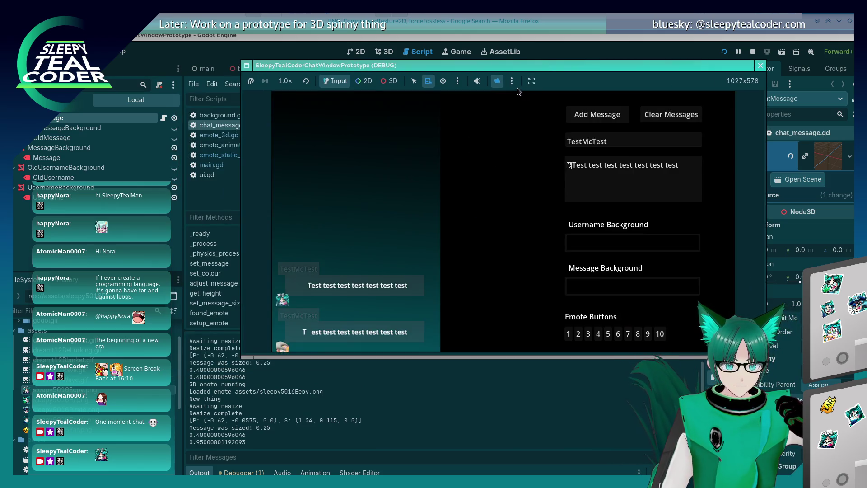
- Compare the chat messages in flat and tilted 3D camera views, then close the game
left_click(383, 81)
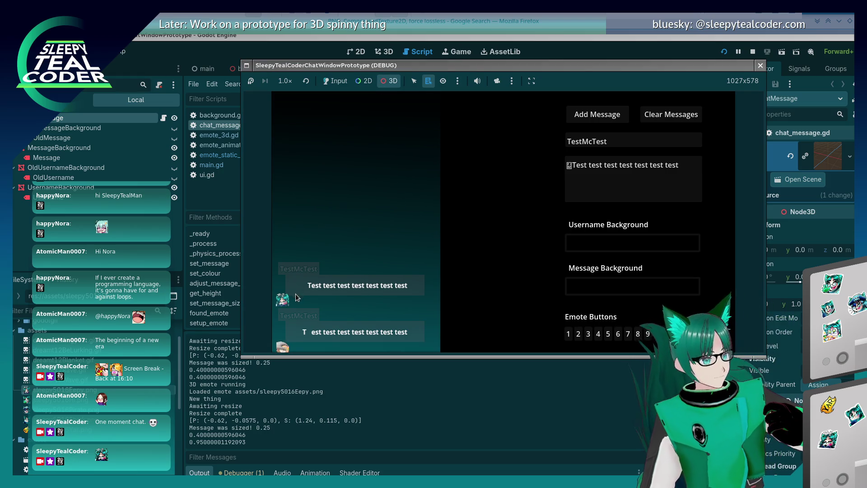
left_click(497, 81)
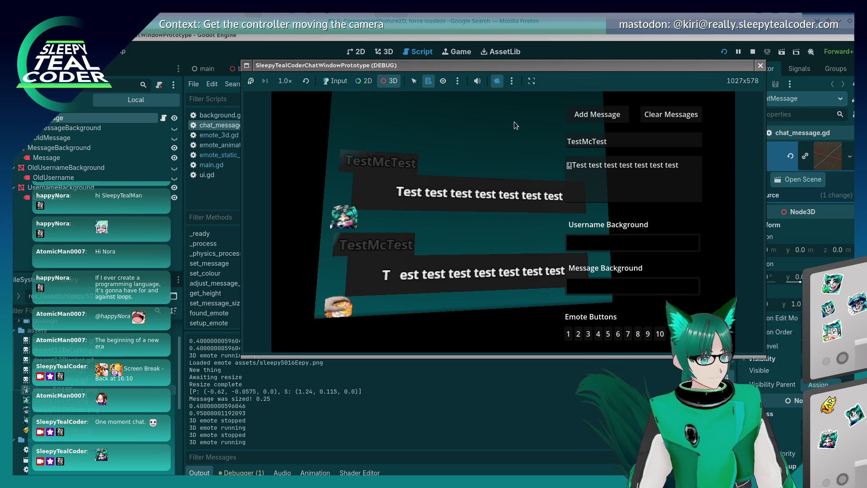
left_click(500, 80)
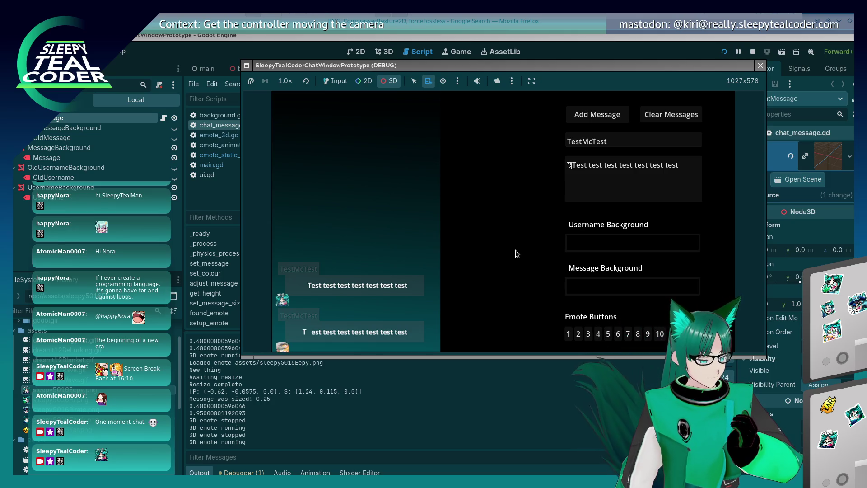
left_click(496, 81)
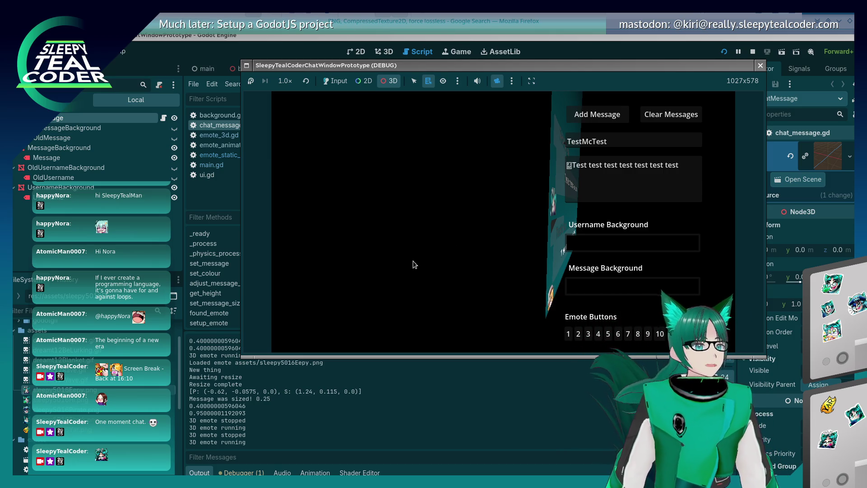
left_click(756, 63)
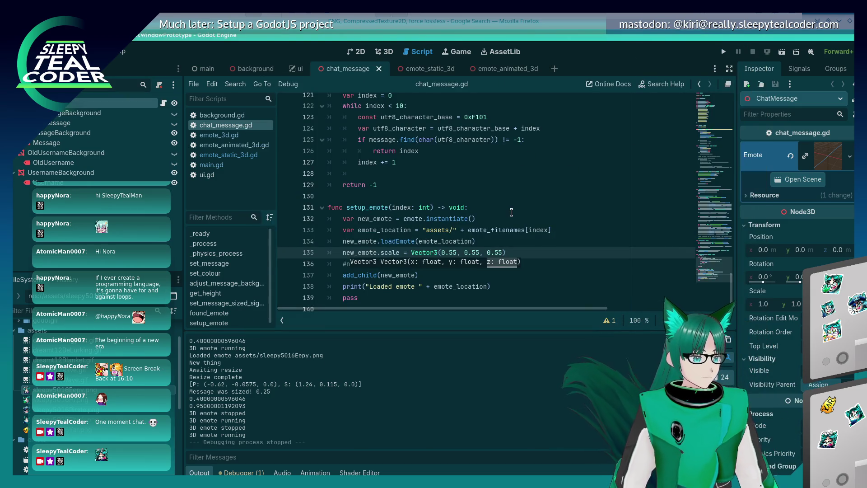
- Add new_emote.position.x = 0.0 after the scale line in setup_emote
left_click(474, 236)
scroll(474, 236, "down", 1)
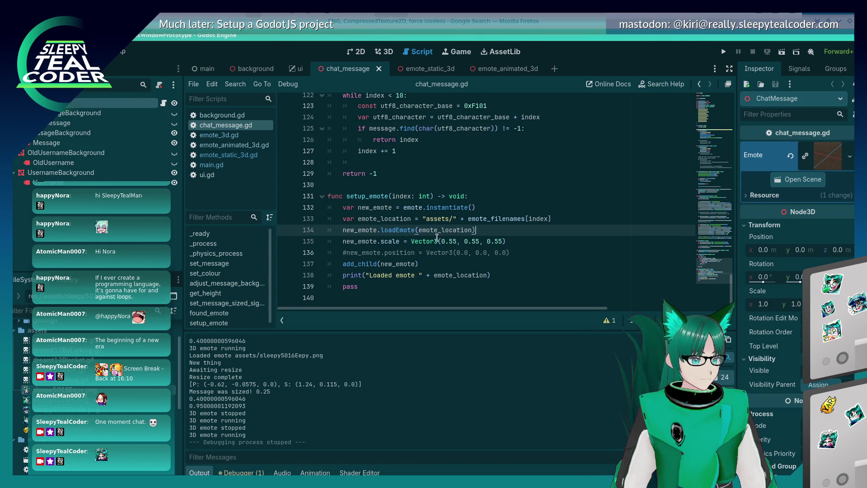
left_click(543, 241)
left_click(524, 253)
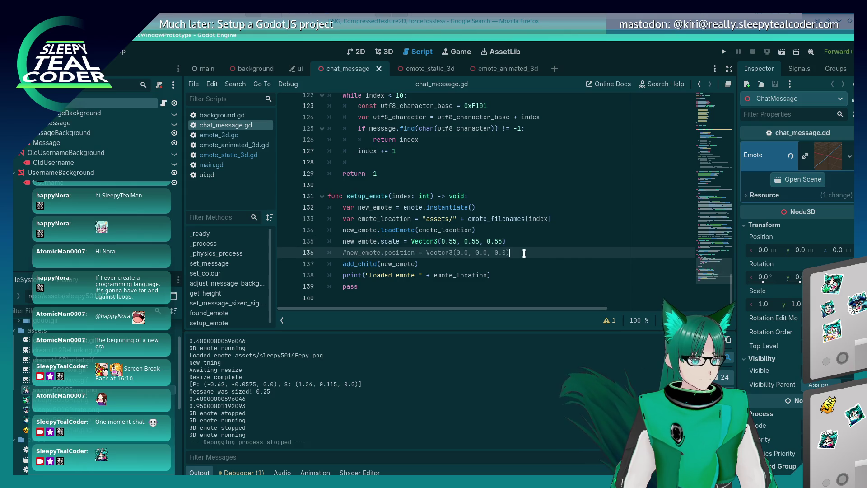
left_click(523, 242)
key("Return")
type("new")
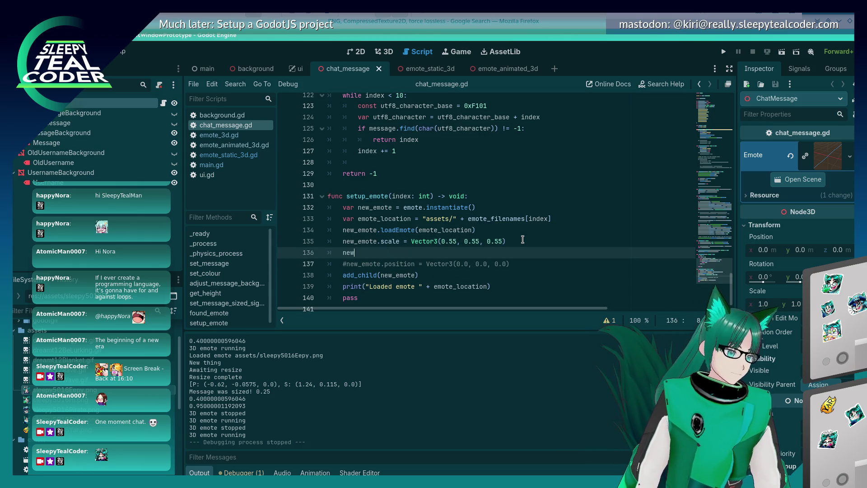
type("_emote.position")
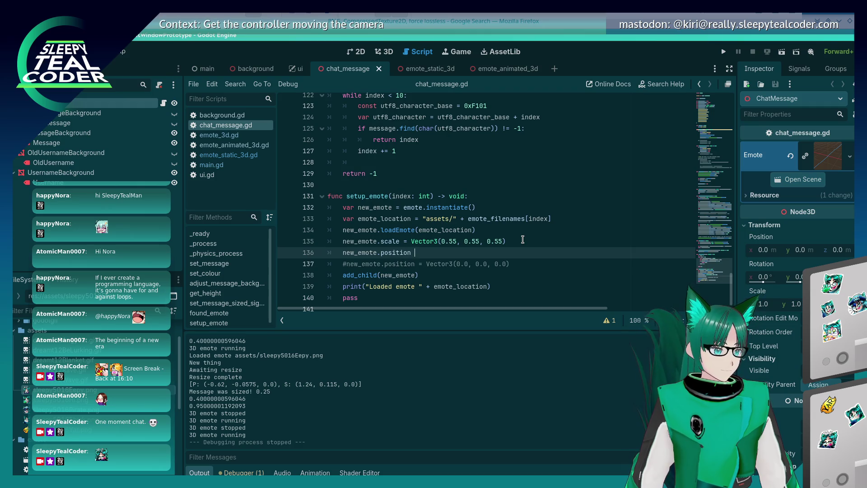
key("BackSpace")
key("BackSpace")
key("BackSpace")
type(".x = 0.0")
- Duplicate it as new_emote.position.y = 0.0, save, and launch the game
key("shift+Home")
key("ctrl+c")
key("End")
key("Return")
key("ctrl+v")
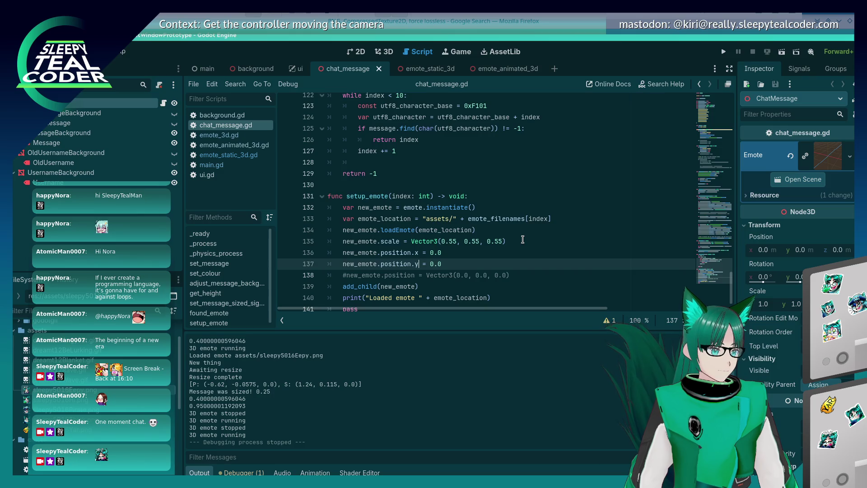
key("ctrl+s")
left_click(724, 52)
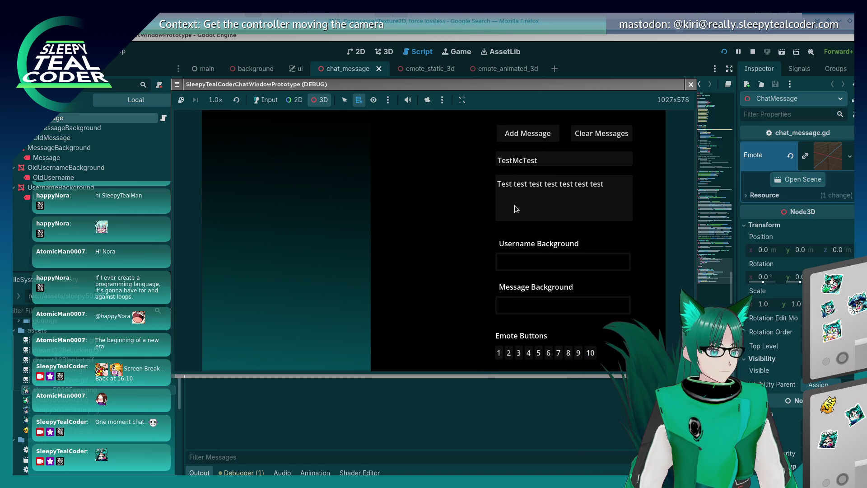
- Switch to Input mode and post two test messages with emotes 1 and 2
left_click(267, 100)
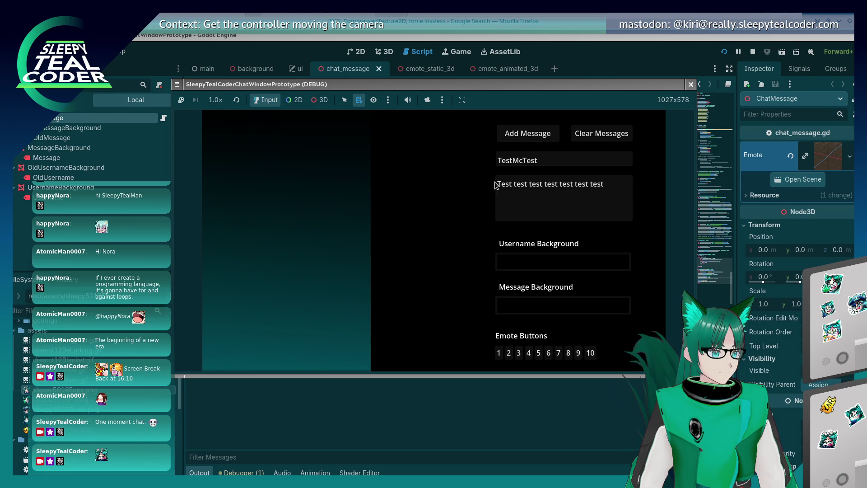
left_click(497, 187)
left_click(498, 348)
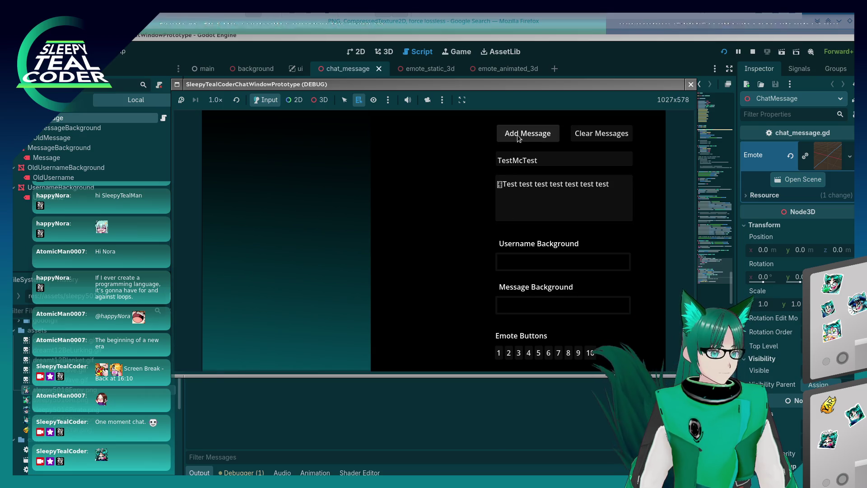
left_click(517, 135)
left_click(509, 353)
left_click(534, 141)
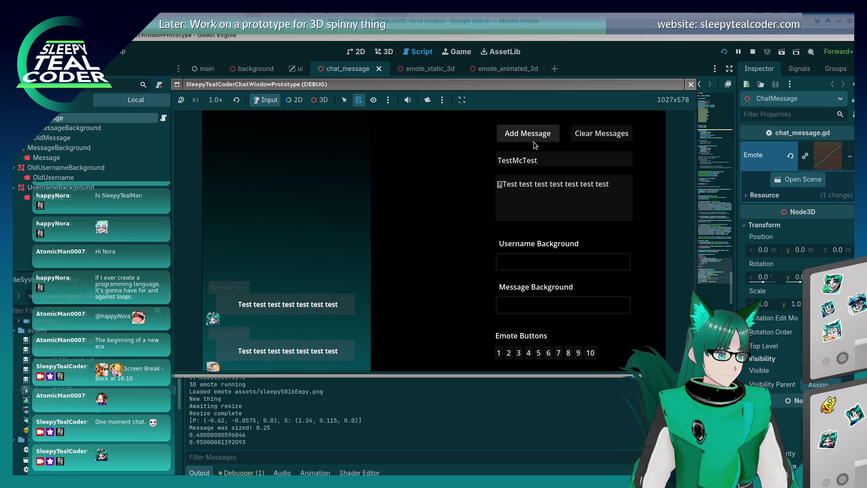
- Enable camera override and 3D mode, orbit to check emote placement, then close the game
left_click(427, 100)
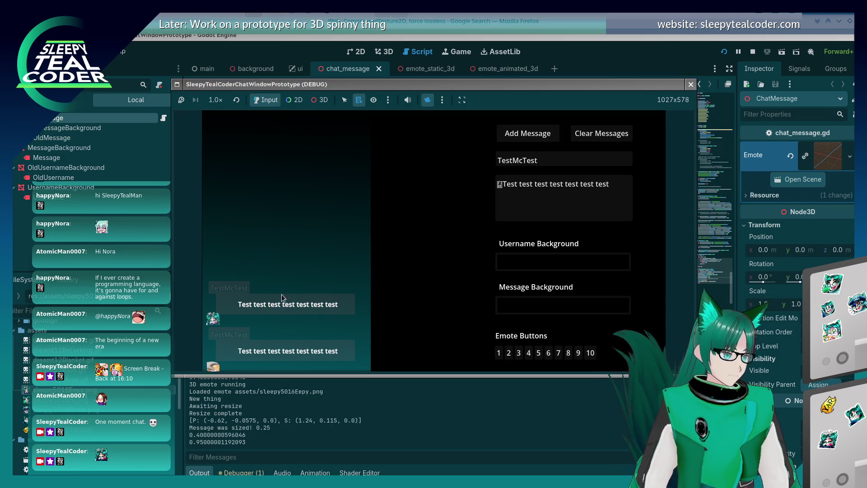
left_click(320, 100)
mouse_move(281, 253)
left_mouse_down()
mouse_move(307, 241)
mouse_move(323, 248)
mouse_move(376, 226)
mouse_move(372, 264)
mouse_move(286, 261)
mouse_move(332, 271)
mouse_move(359, 267)
mouse_move(347, 283)
mouse_move(370, 276)
mouse_move(407, 286)
mouse_move(360, 262)
mouse_move(370, 259)
mouse_move(394, 268)
mouse_move(400, 285)
mouse_move(425, 282)
mouse_move(388, 281)
mouse_move(454, 273)
mouse_move(319, 263)
mouse_move(328, 256)
mouse_move(383, 272)
mouse_move(362, 253)
mouse_move(384, 253)
mouse_move(382, 262)
left_mouse_up()
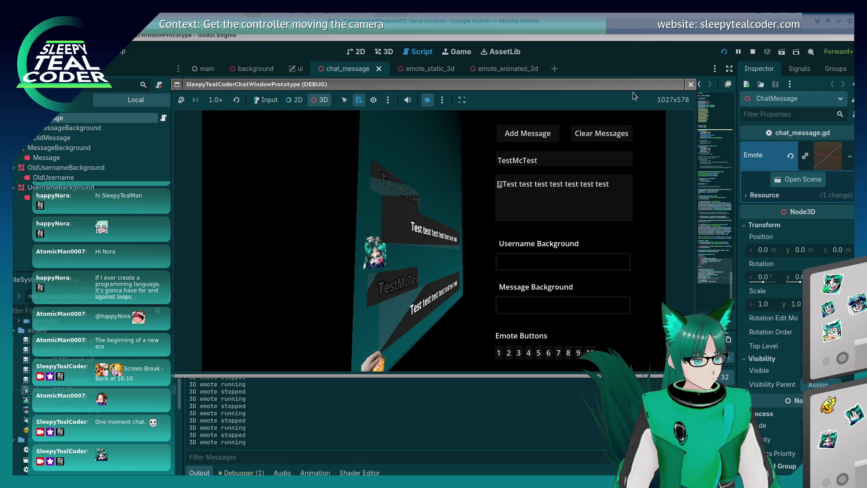
left_click(690, 84)
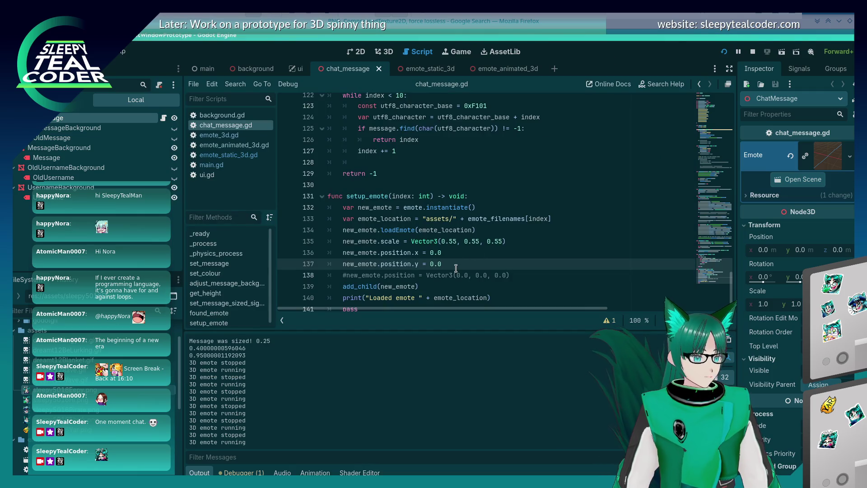
- Duplicate the y line as new_emote.position.z = 0.1, rerun, and post one emote message
key("ctrl+shift+d")
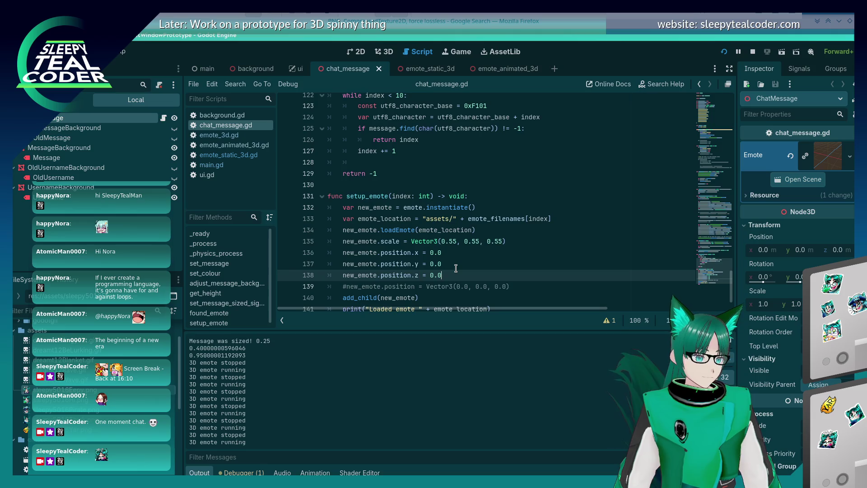
left_click(723, 52)
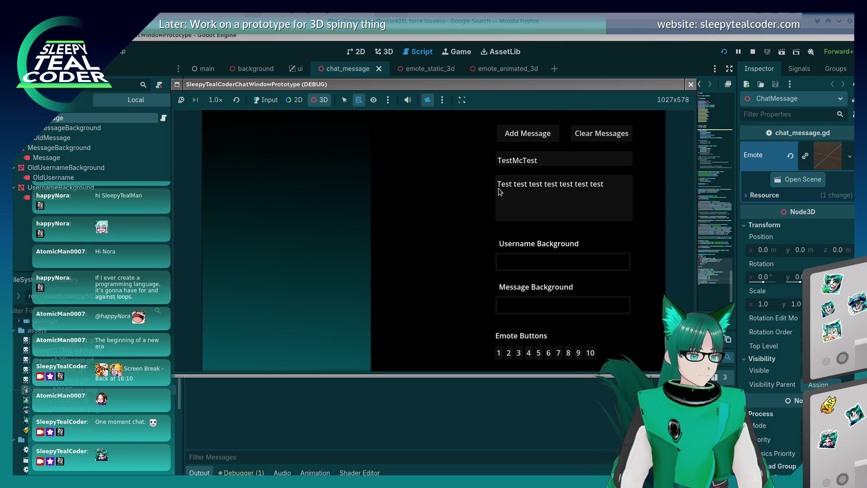
left_click(498, 185)
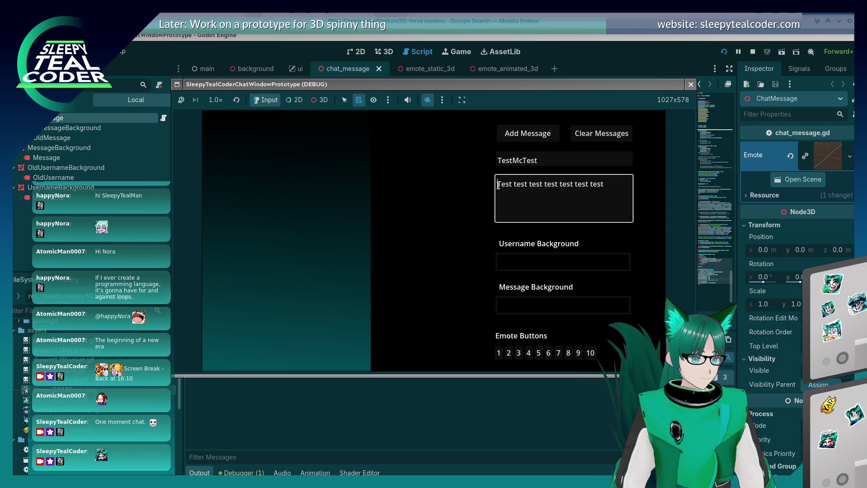
left_click(498, 353)
left_click(518, 135)
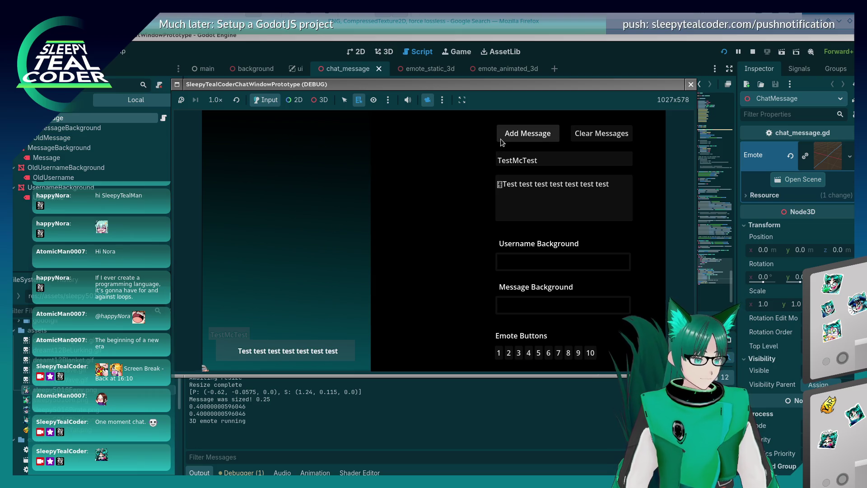
- Post a second test message with another emote
left_click(504, 187)
left_click(503, 354)
left_click(526, 136)
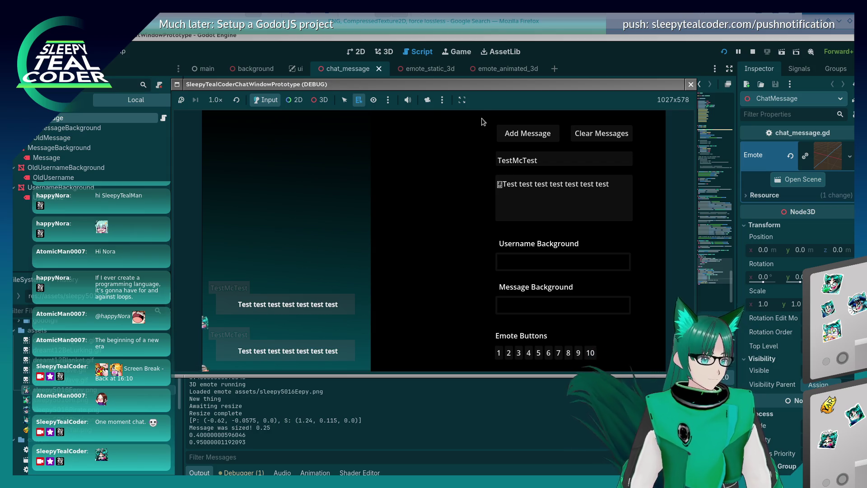
- Enable the 3D camera override and pan, zoom and orbit around the chat messages
left_click(429, 103)
left_click(320, 100)
mouse_move(266, 267)
left_mouse_down()
mouse_move(277, 242)
mouse_move(339, 210)
left_mouse_up()
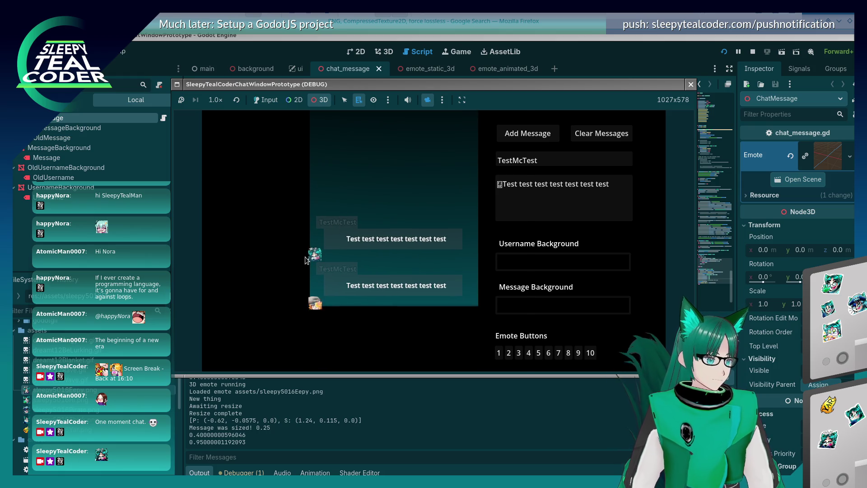
scroll(303, 264, "up", 3)
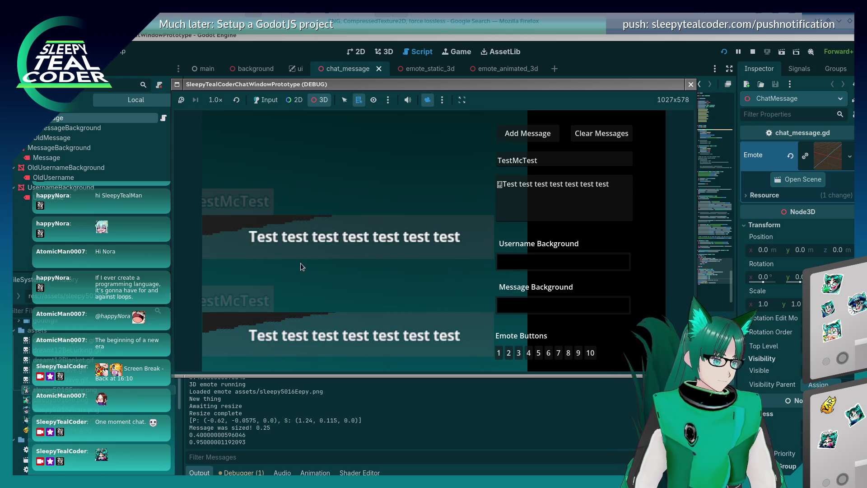
scroll(293, 270, "down", 3)
left_click_drag(291, 267, 390, 223)
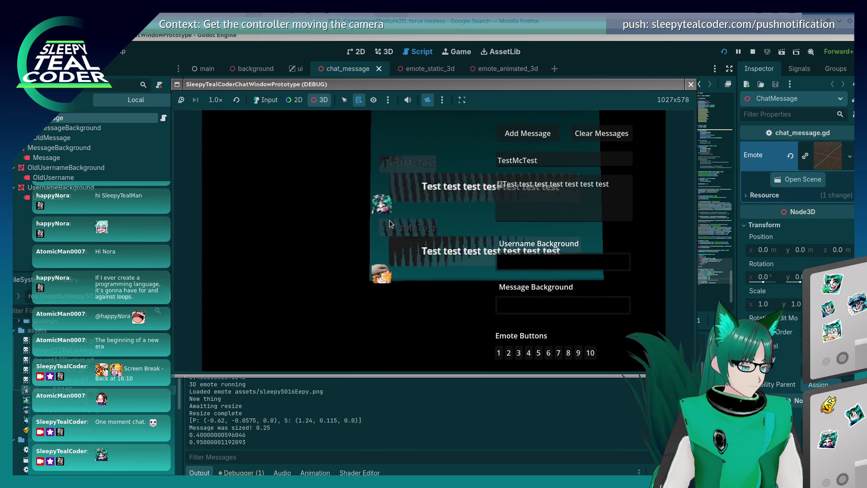
scroll(386, 222, "up", 3)
scroll(426, 216, "down", 3)
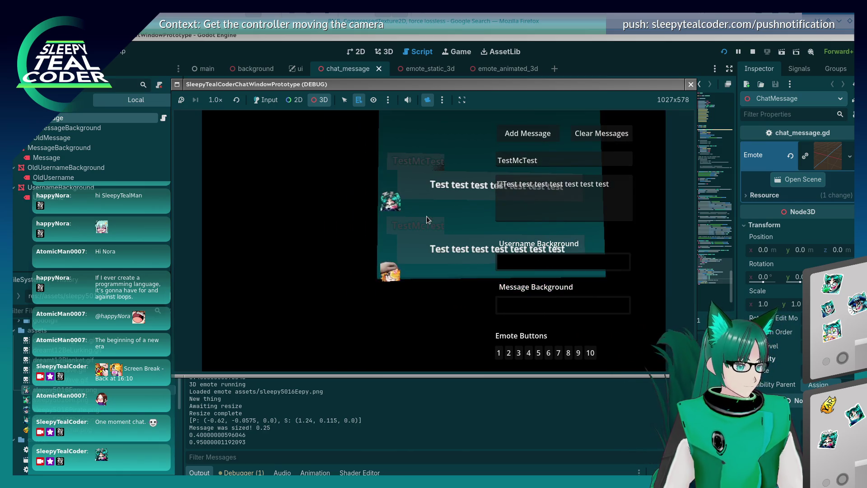
scroll(426, 216, "down", 2)
mouse_move(427, 205)
left_mouse_down()
mouse_move(440, 206)
mouse_move(359, 232)
mouse_move(296, 269)
mouse_move(339, 245)
mouse_move(334, 222)
mouse_move(277, 231)
mouse_move(316, 229)
mouse_move(382, 126)
left_mouse_up()
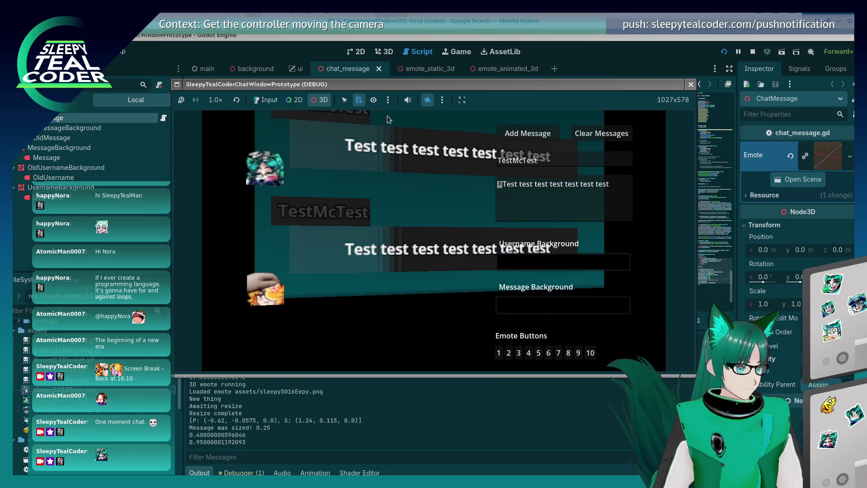
- Toggle the camera override off and back on, then reset the 3D camera
left_click(429, 100)
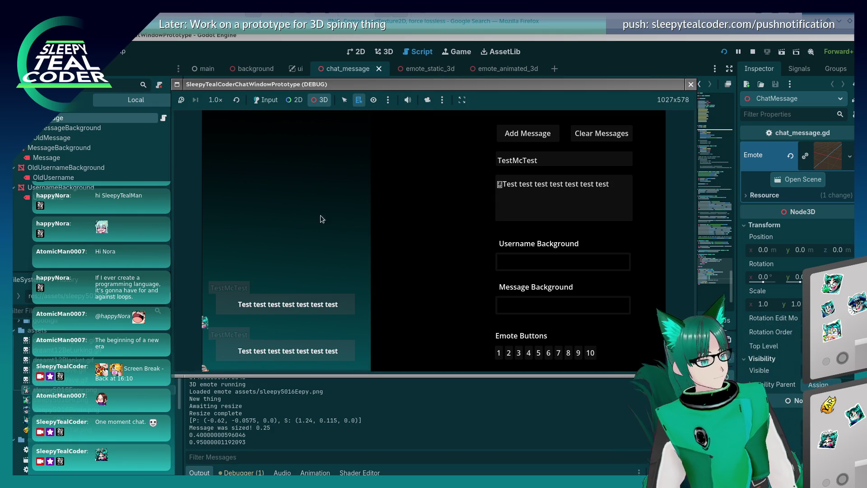
left_click(423, 99)
scroll(361, 220, "down", 4)
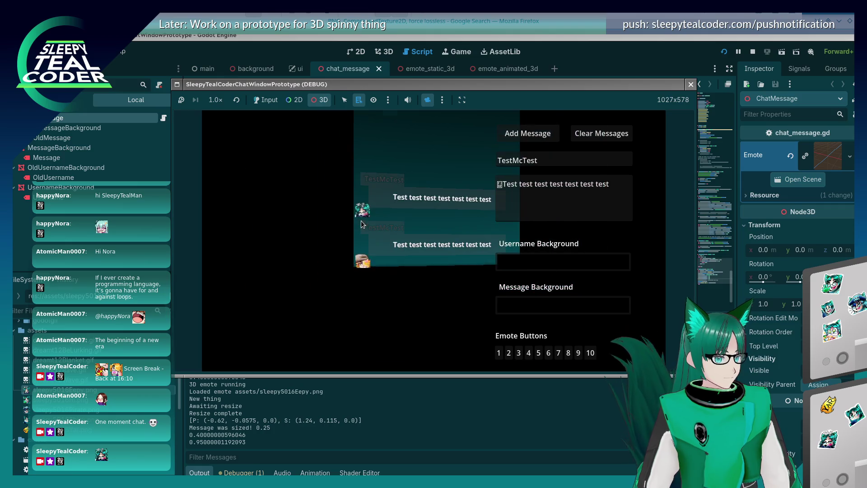
left_click(441, 100)
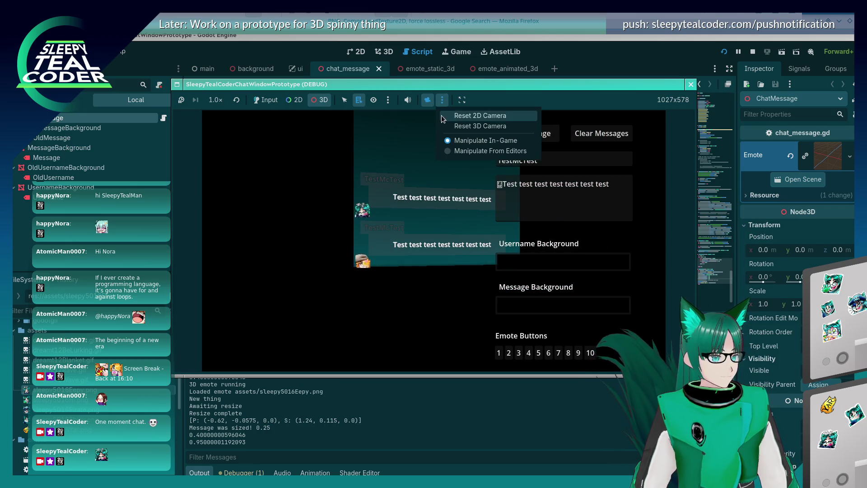
left_click(446, 121)
- Pan the chat panel up-right and toward centre, resetting the 3D camera to default after each
mouse_move(288, 270)
left_mouse_down()
mouse_move(411, 192)
mouse_move(321, 247)
mouse_move(284, 251)
mouse_move(383, 234)
mouse_move(410, 208)
mouse_move(370, 210)
mouse_move(359, 229)
mouse_move(300, 259)
mouse_move(416, 142)
left_mouse_up()
scroll(371, 211, "up", 3)
left_click(442, 100)
left_click(449, 123)
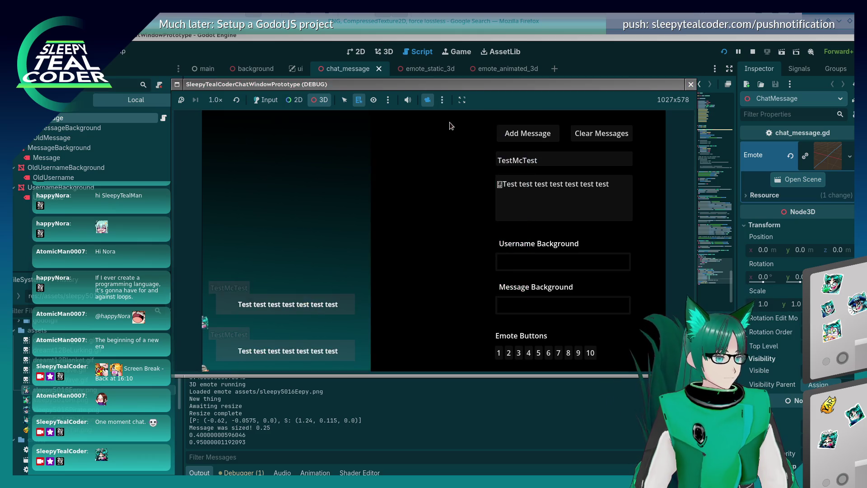
left_click_drag(285, 242, 392, 180)
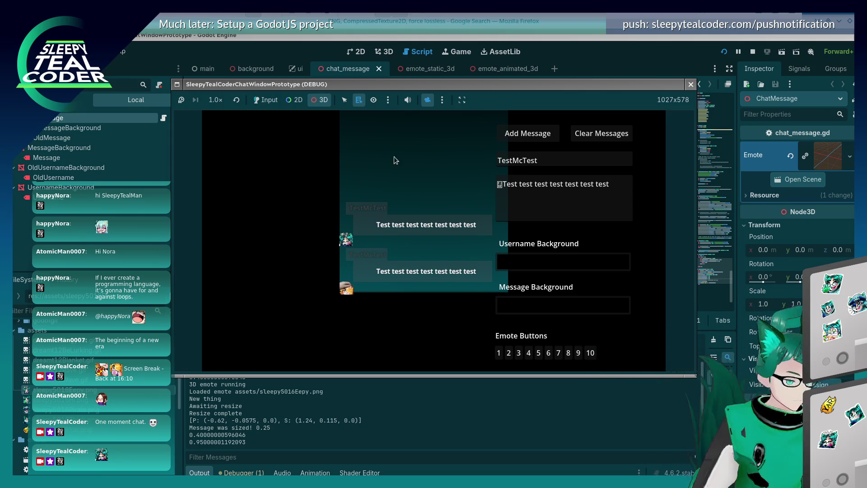
left_click(442, 99)
left_click(468, 129)
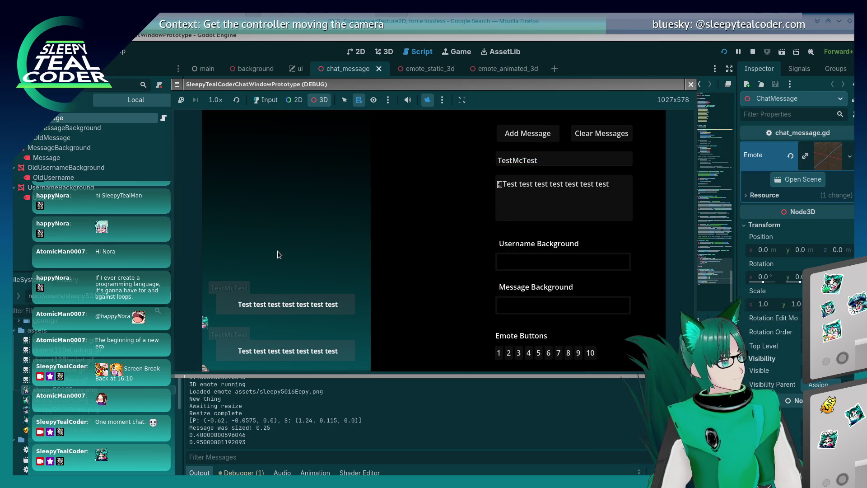
- Bring the Firefox Twitch chat popout forward and centre it over the running game
key("alt+Tab")
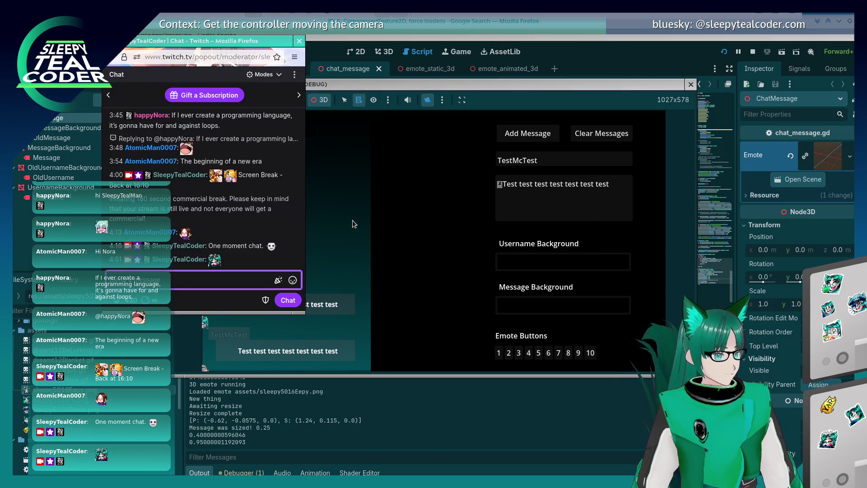
mouse_move(213, 41)
left_mouse_down()
mouse_move(448, 95)
mouse_move(544, 92)
left_mouse_up()
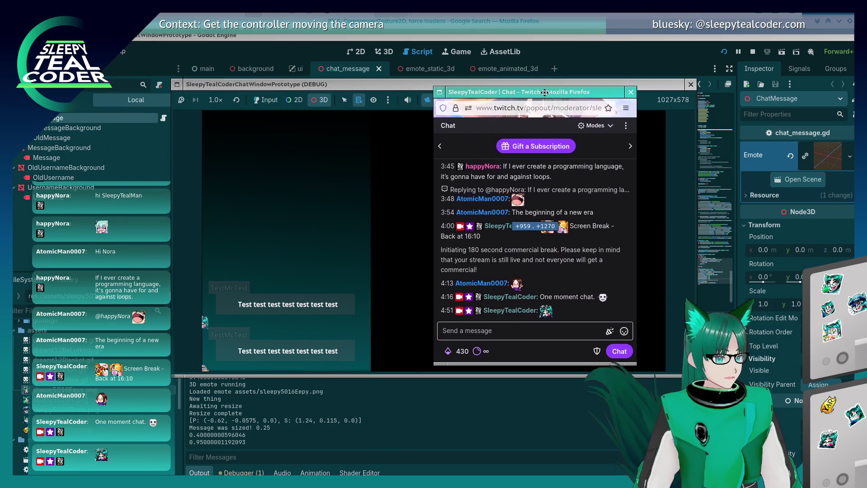
left_click(289, 244)
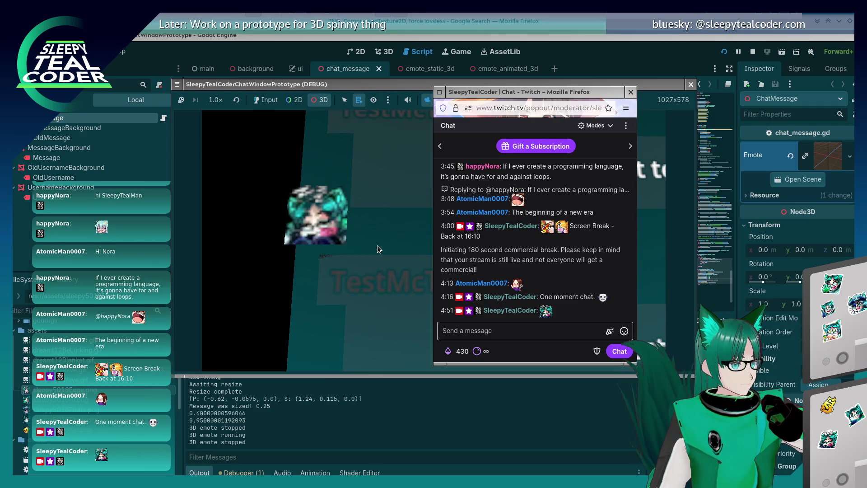
- Click in the debug window so the 3D camera swings close to the emote beside the messages
left_click(323, 231)
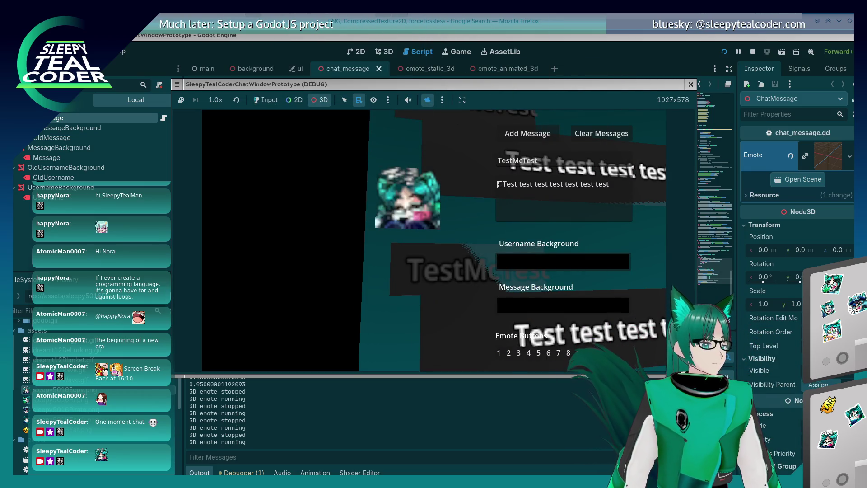
- Stop the game and set the first emote image's Compress Mode to Lossless
left_click(690, 84)
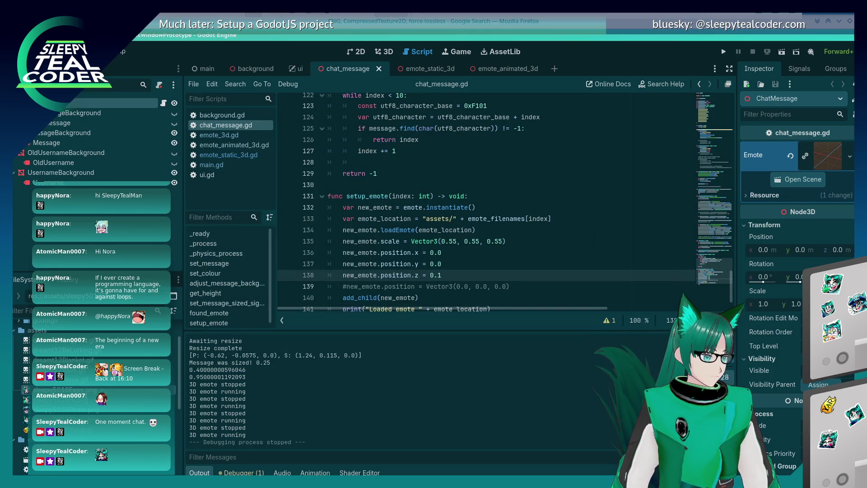
left_click(72, 369)
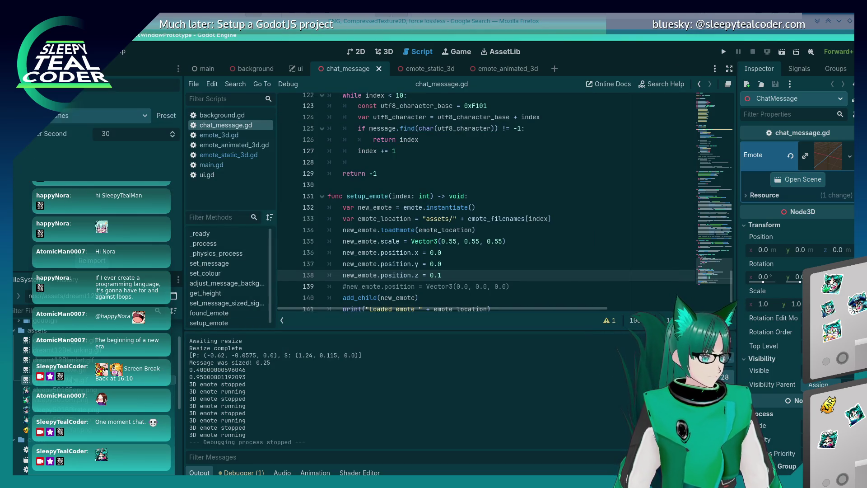
left_click(115, 145)
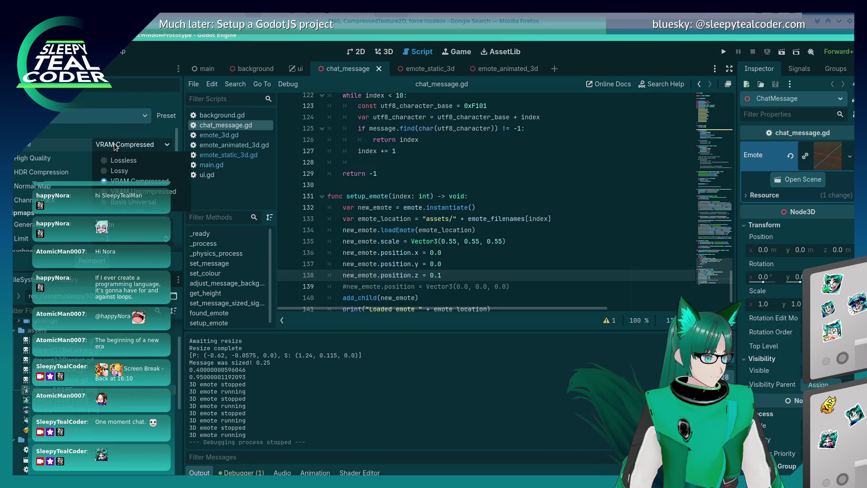
left_click(122, 160)
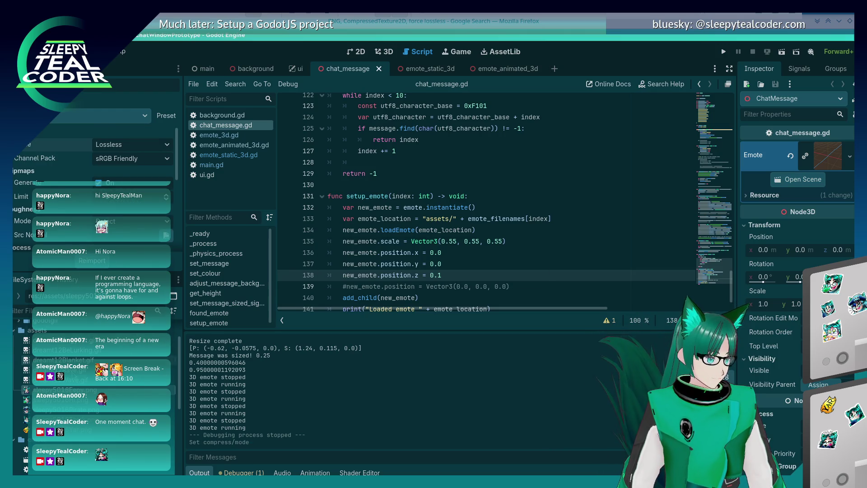
left_click(112, 146)
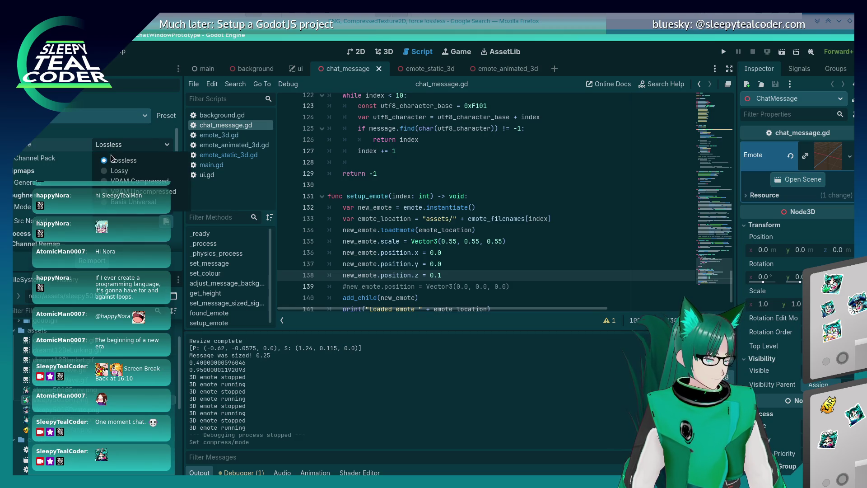
left_click(115, 148)
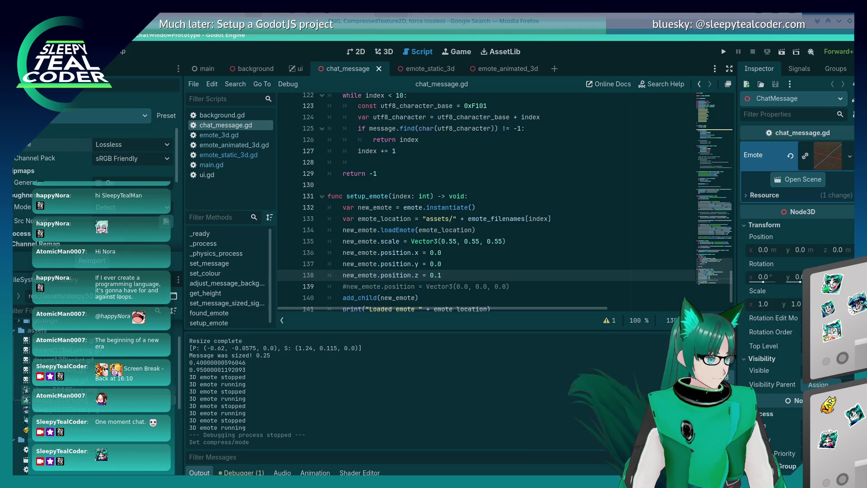
- Try VRAM Compressed on sleepy5016Hi.png, then reimport it with Lossless compression
left_click(92, 261)
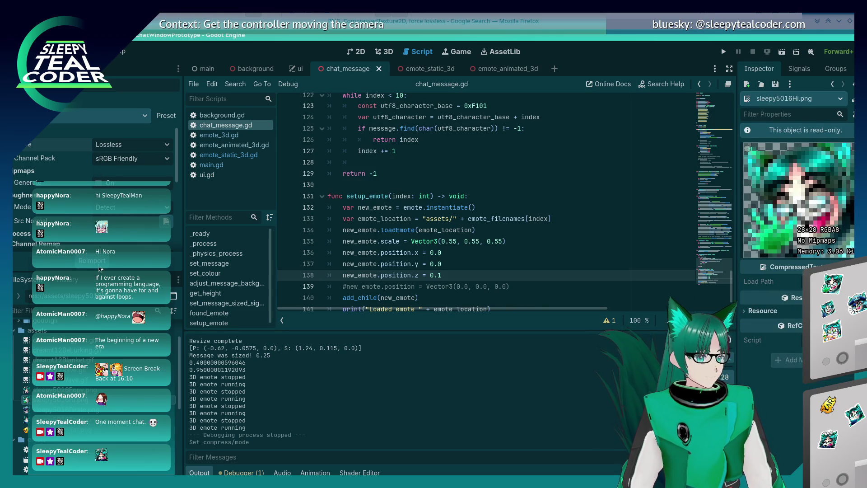
left_click(116, 144)
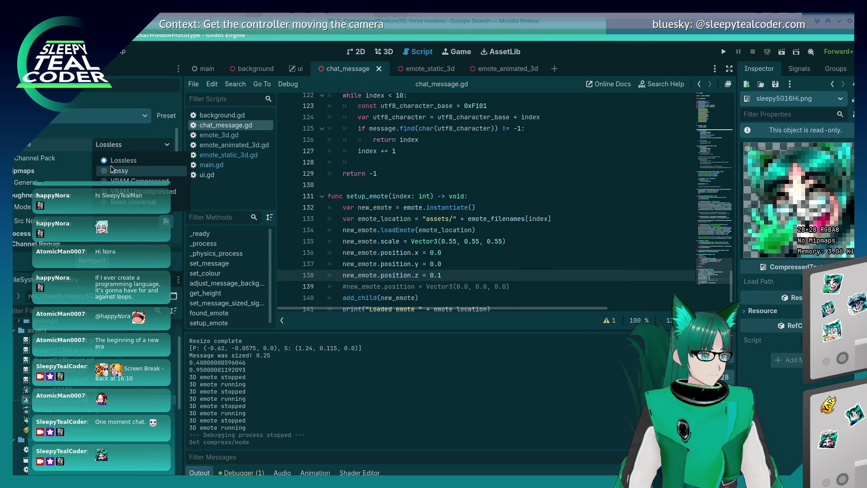
left_click(117, 165)
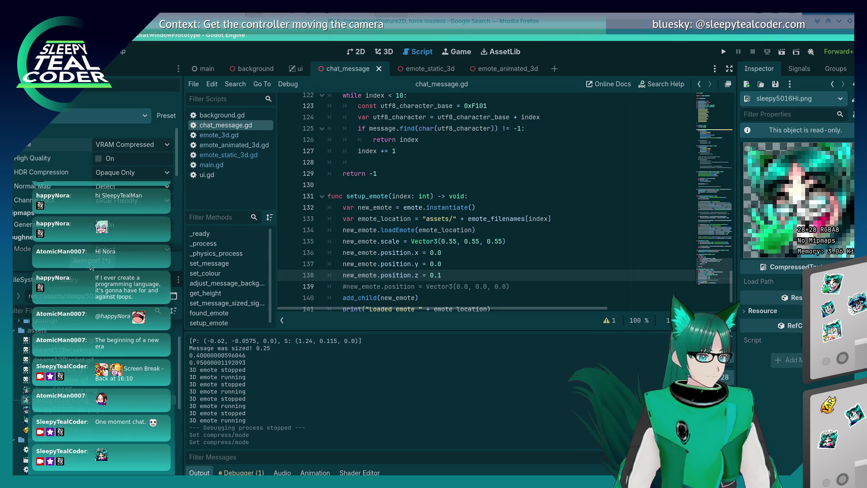
left_click(91, 265)
left_click(116, 144)
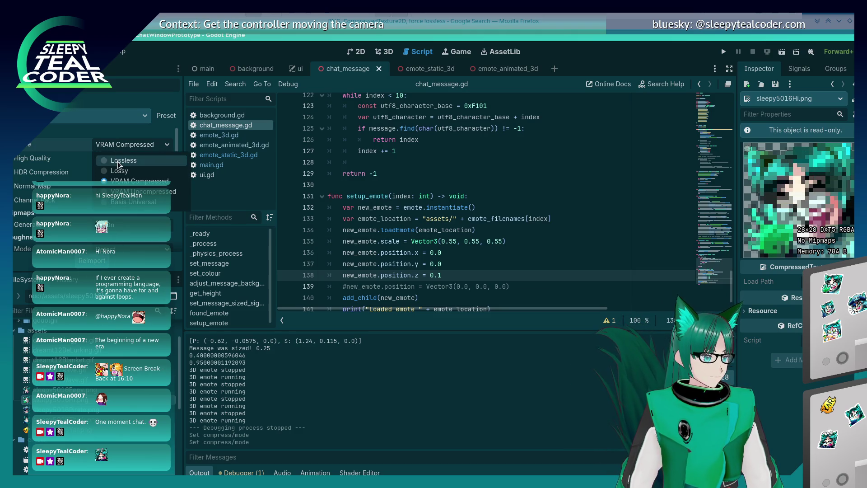
left_click(119, 158)
left_click(99, 262)
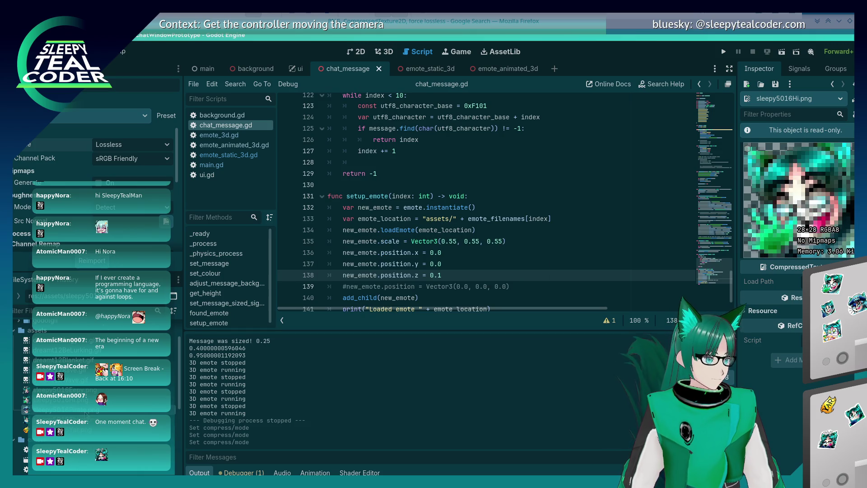
- Keep sleepy5016Pirate.png on Lossless compression after briefly trying Lossy
left_click(86, 411)
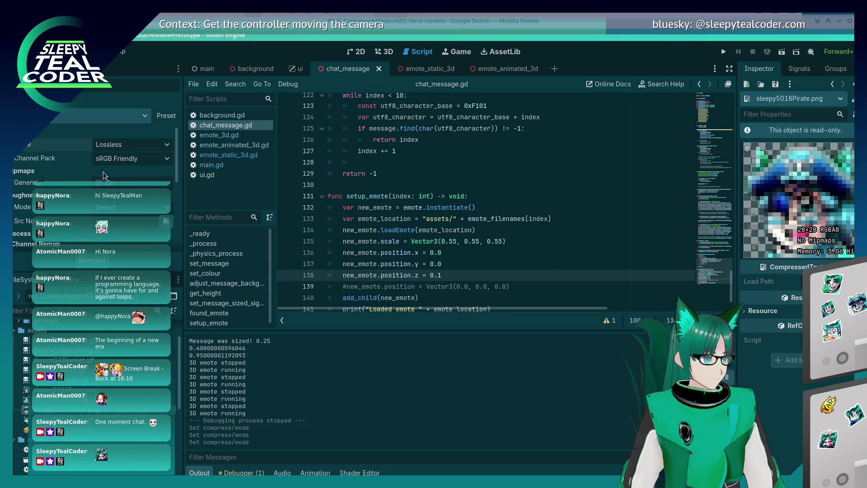
left_click(124, 146)
left_click(126, 150)
left_click(127, 145)
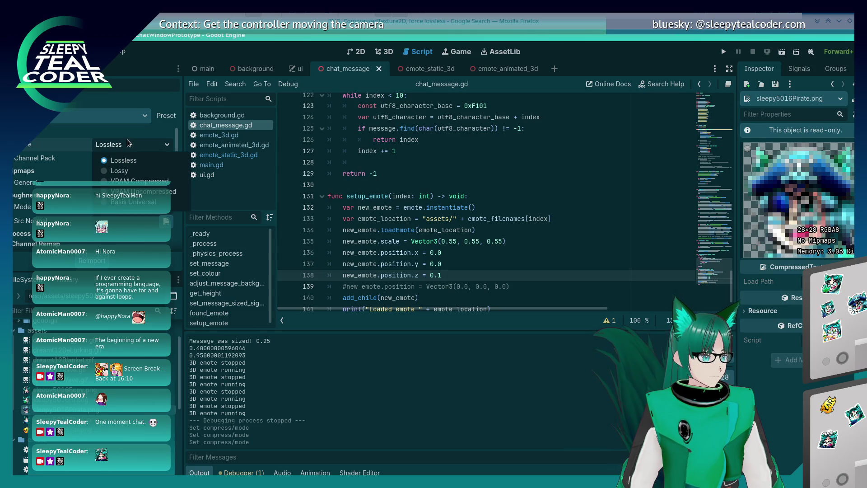
left_click(126, 171)
left_click(127, 144)
left_click(123, 160)
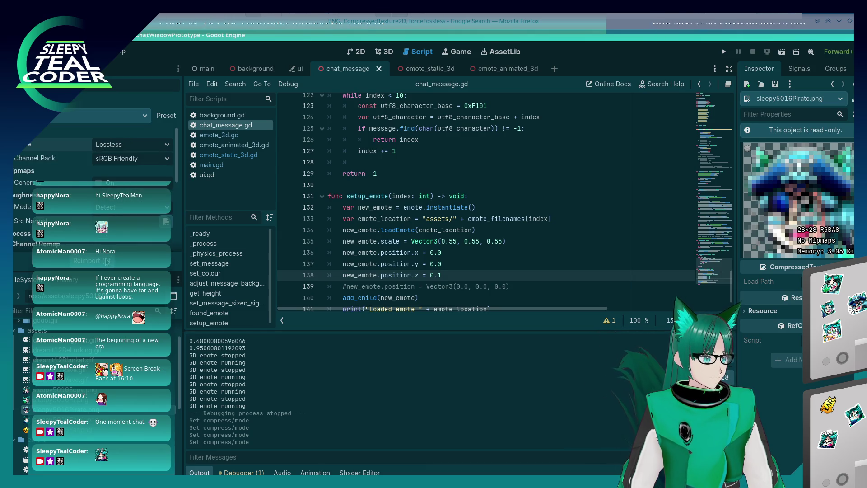
- Set sleepy5016Think.png's compression back to Lossless
left_click(63, 419)
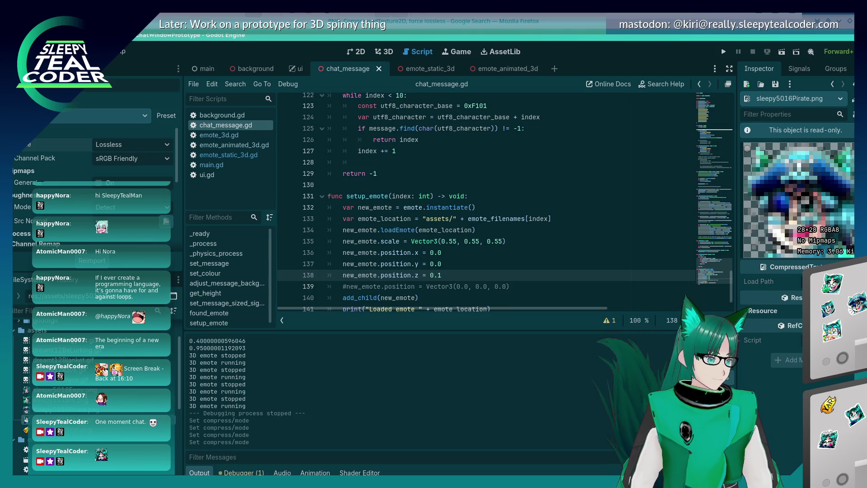
left_click(135, 146)
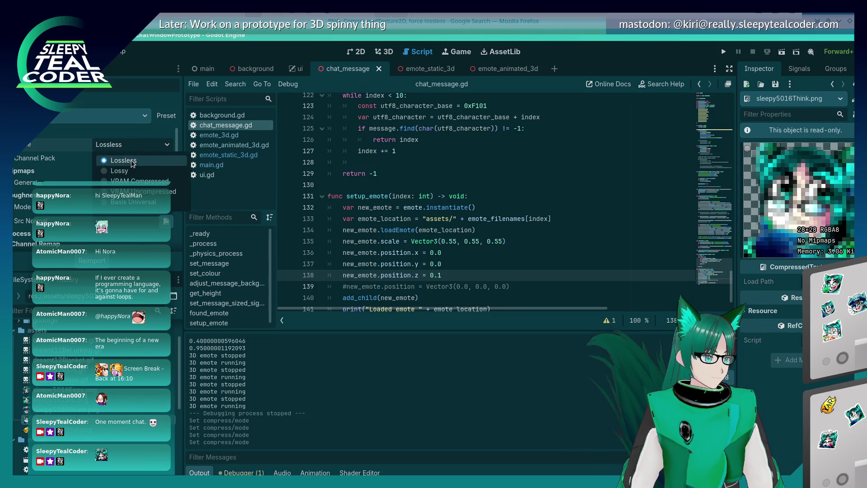
left_click(135, 181)
left_click(134, 144)
left_click(133, 160)
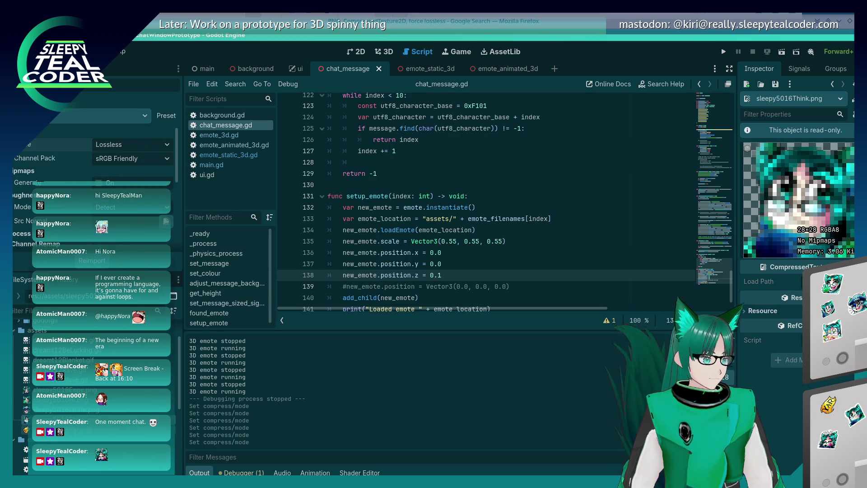
- Reimport sleepy5016Yar.png as Lossless, select sleepy5016Eepy.png, and run the chat prototype
left_click(63, 430)
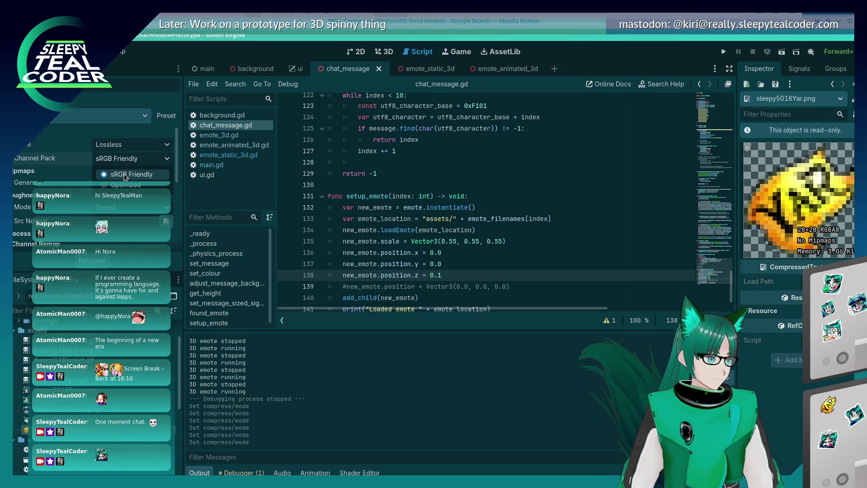
left_click(126, 146)
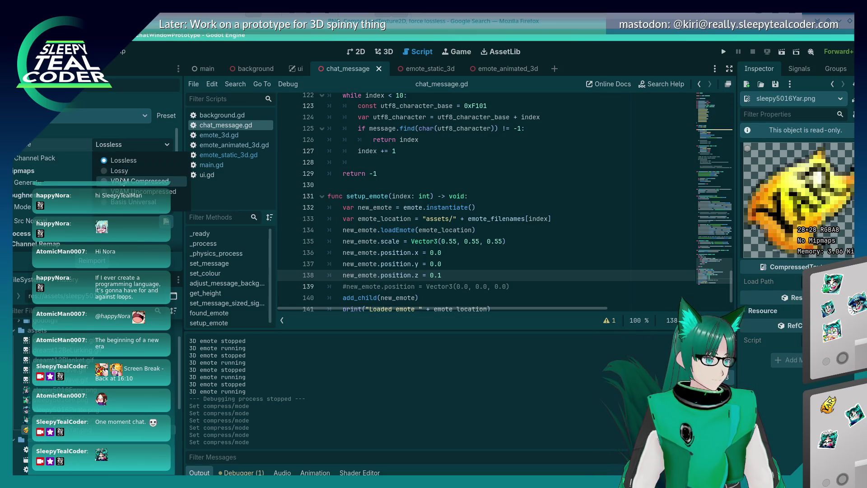
left_click(135, 180)
left_click(126, 145)
left_click(124, 160)
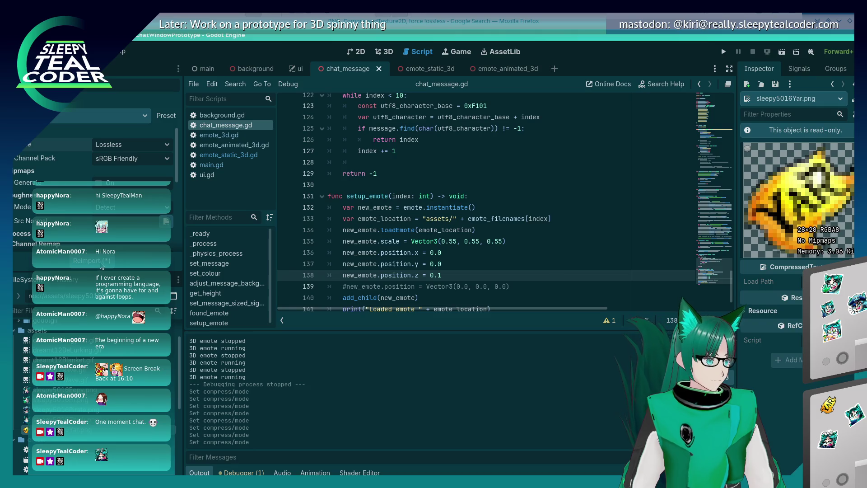
left_click(100, 262)
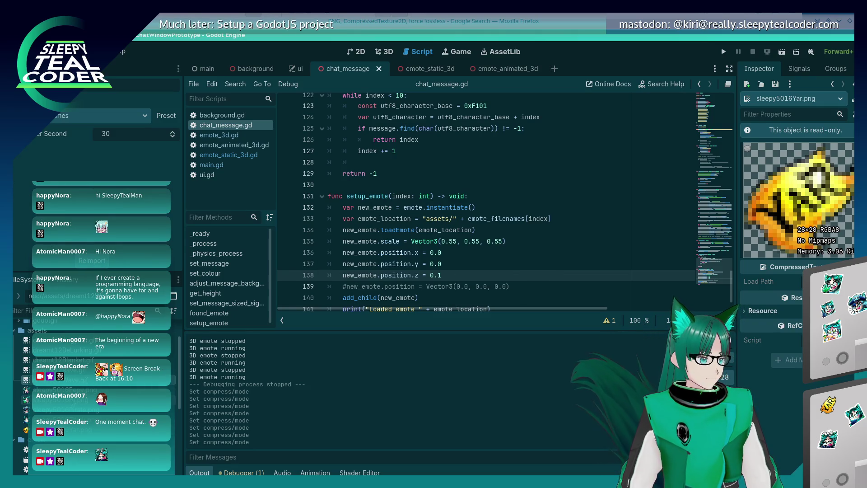
left_click(63, 389)
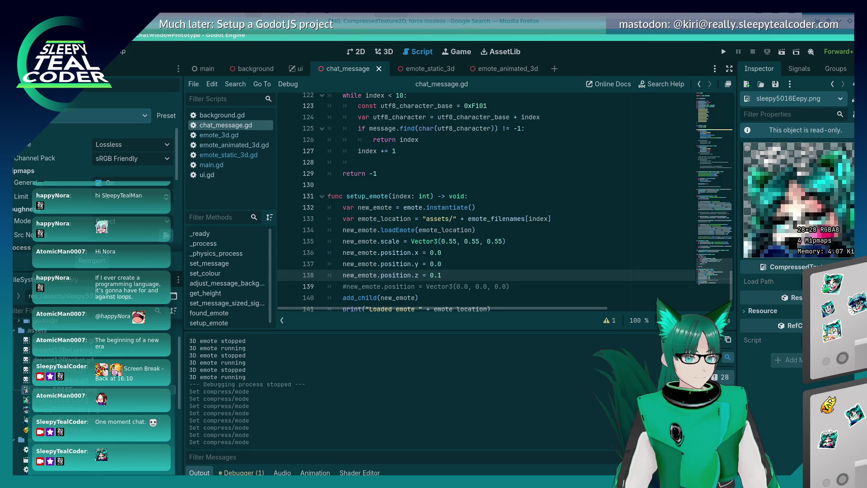
left_click(723, 52)
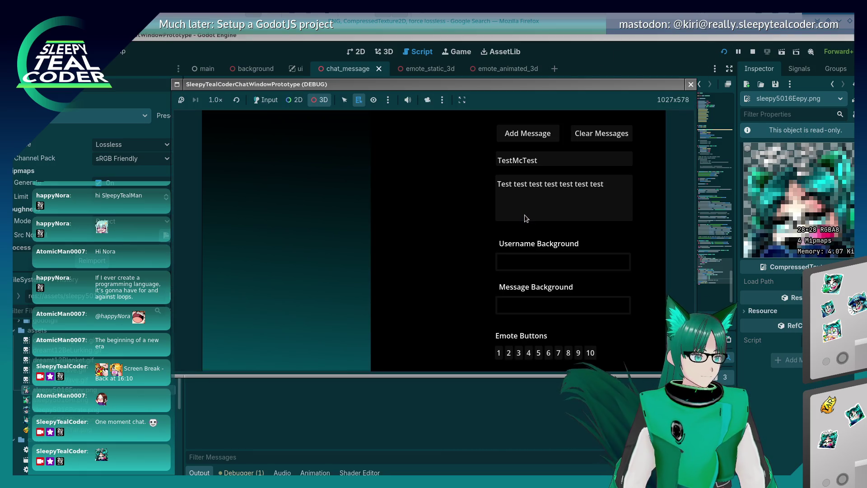
- Add two test messages to the running chat, the first containing an emote
left_click(497, 185)
left_click(498, 352)
left_click(551, 133)
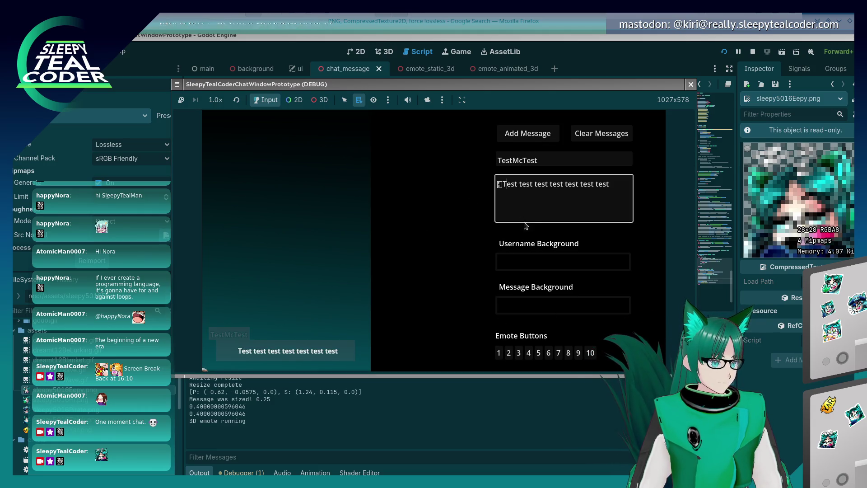
left_click(527, 134)
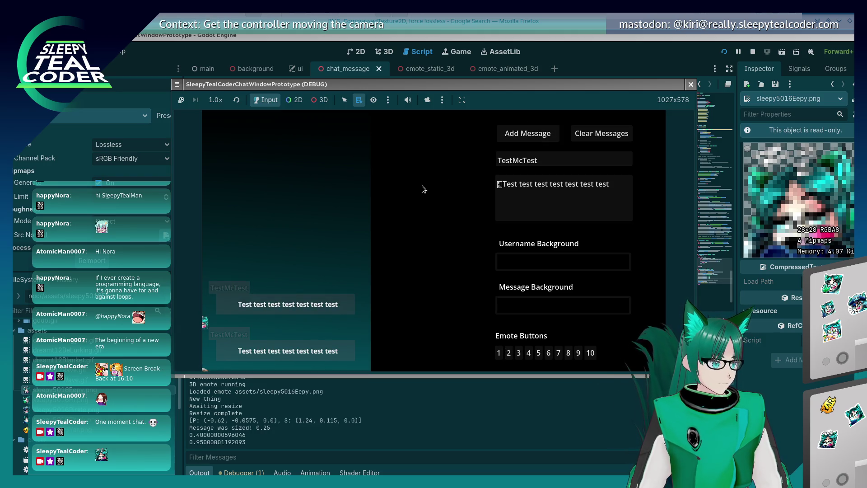
- Bring the Twitch chat popout to the front and nudge it aside
key("alt+Tab")
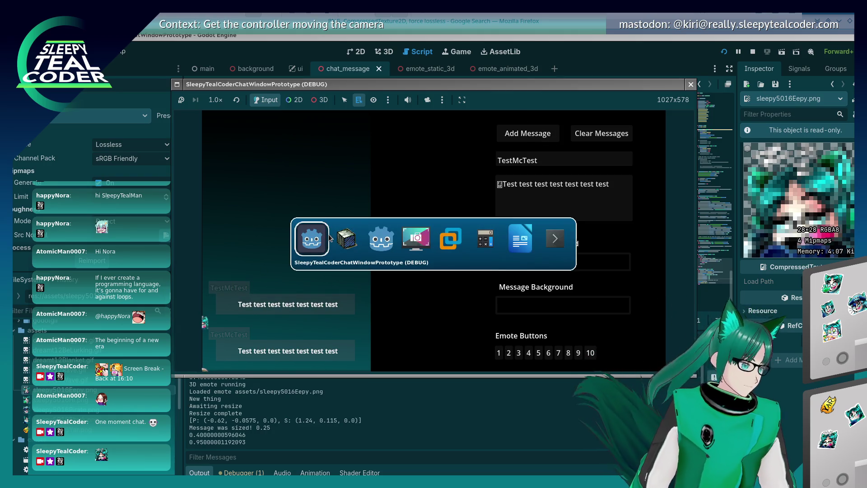
key("alt+Tab")
key("alt+Tab")
key("alt+Tab")
key("alt+Tab")
key("alt+shift+Tab")
key("alt+shift+Tab")
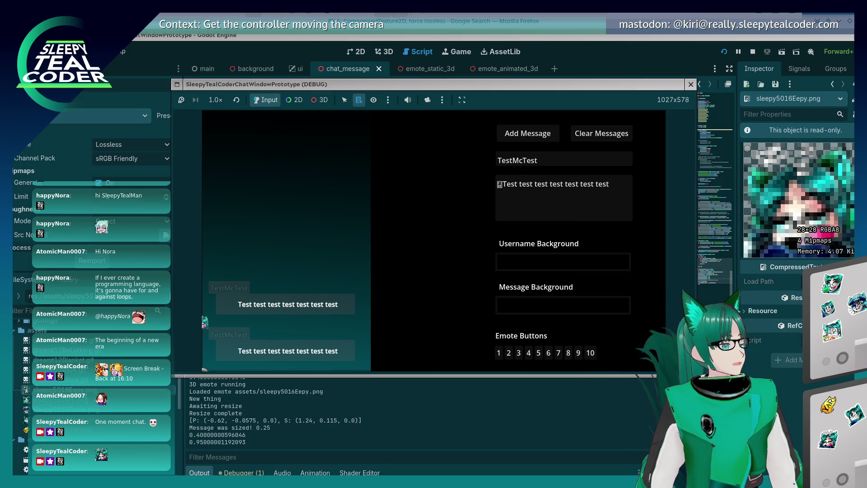
key("alt+Tab")
mouse_move(441, 97)
left_mouse_down()
mouse_move(469, 108)
mouse_move(440, 95)
left_mouse_up()
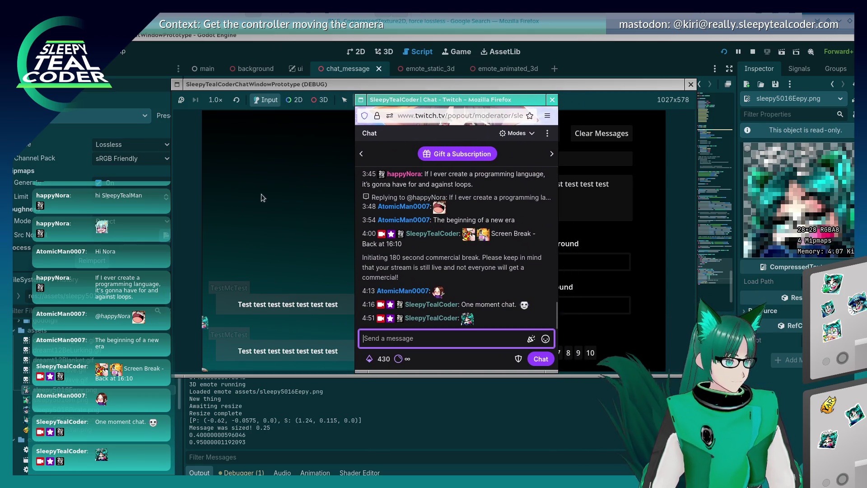
- Switch the debug view to 3D with camera override and pan toward the chat panel
left_click(283, 96)
left_click(320, 100)
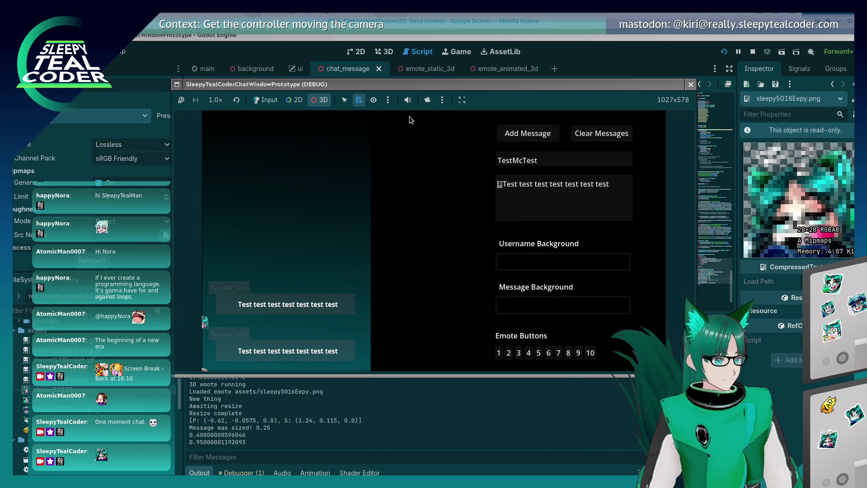
left_click(427, 99)
left_click_drag(258, 246, 328, 212)
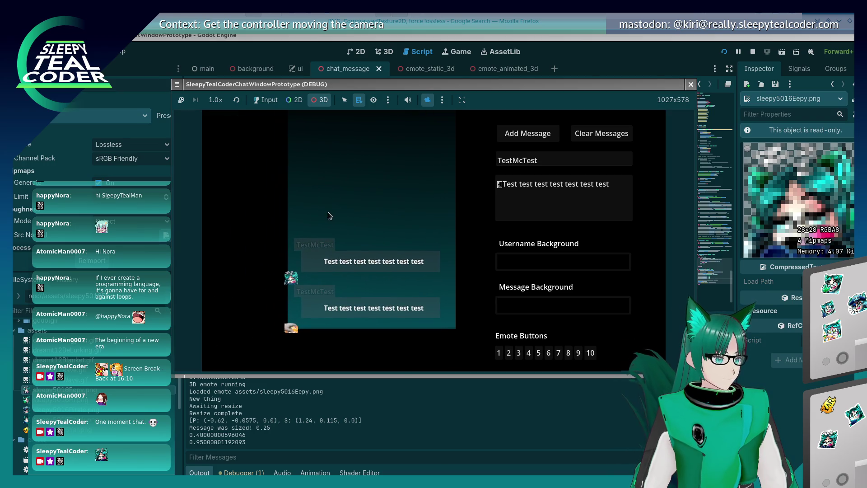
- Bring up the Twitch chat popout and move it out of the way
key("alt+Tab")
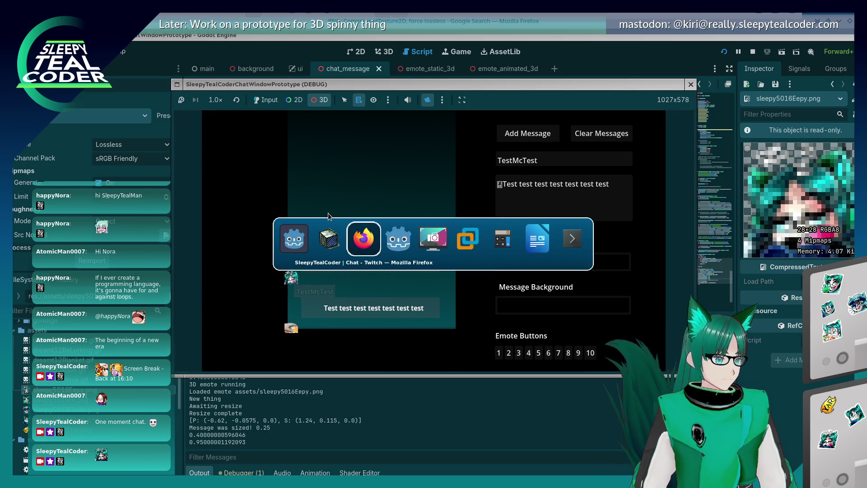
key("alt+Tab")
scroll(270, 282, "up", 3)
scroll(271, 276, "up", 3)
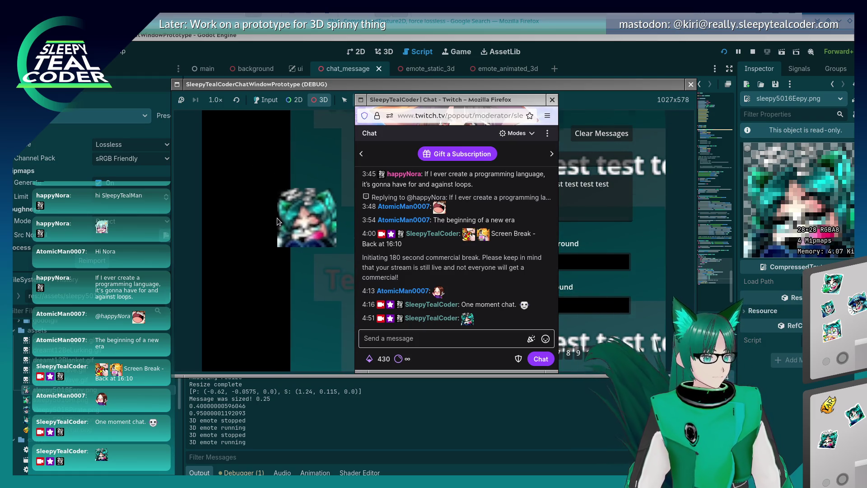
left_click_drag(387, 91, 531, 42)
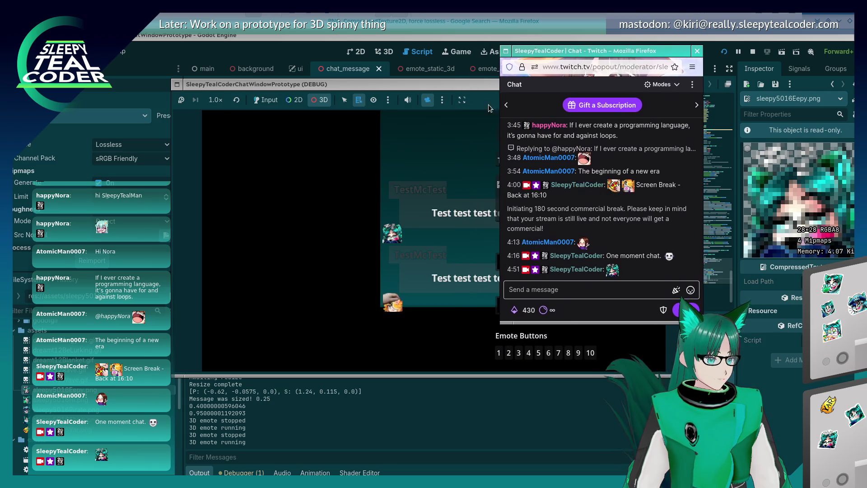
- Reset the game camera, orbit to view the messages at an angle, then return to chat_message.gd
left_click(440, 100)
left_click(446, 126)
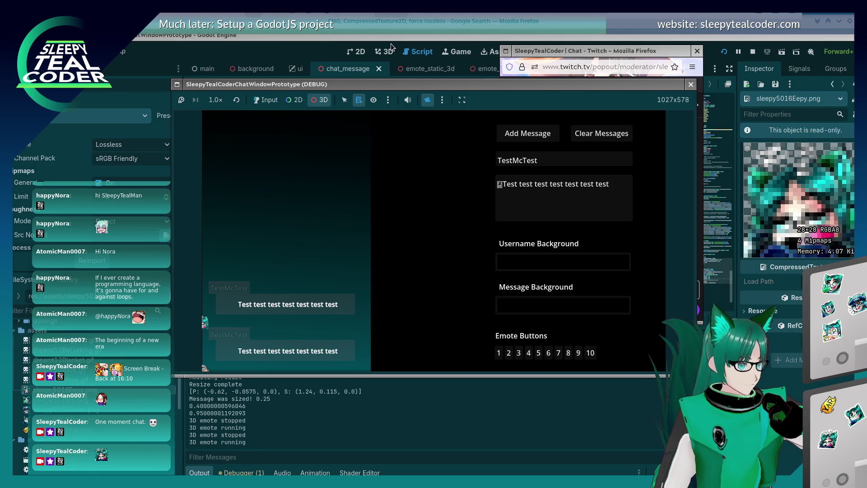
mouse_move(285, 269)
left_mouse_down()
mouse_move(322, 236)
mouse_move(317, 245)
mouse_move(389, 250)
mouse_move(378, 261)
mouse_move(402, 263)
left_mouse_up()
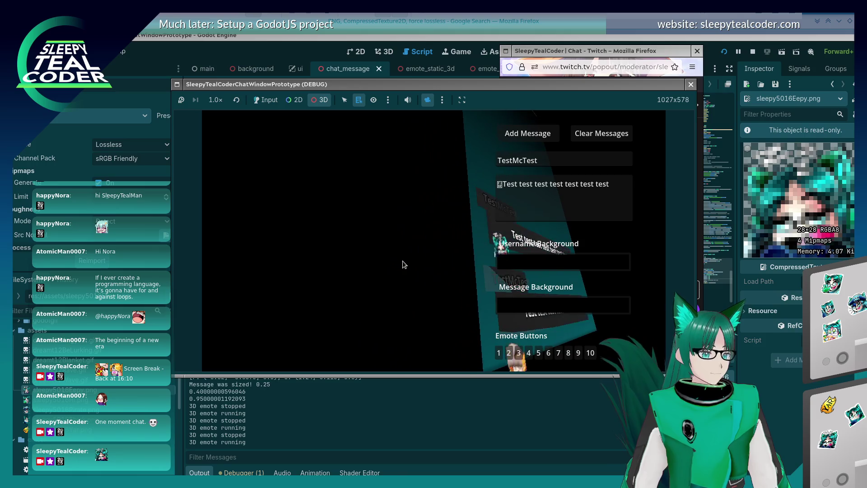
left_click(491, 44)
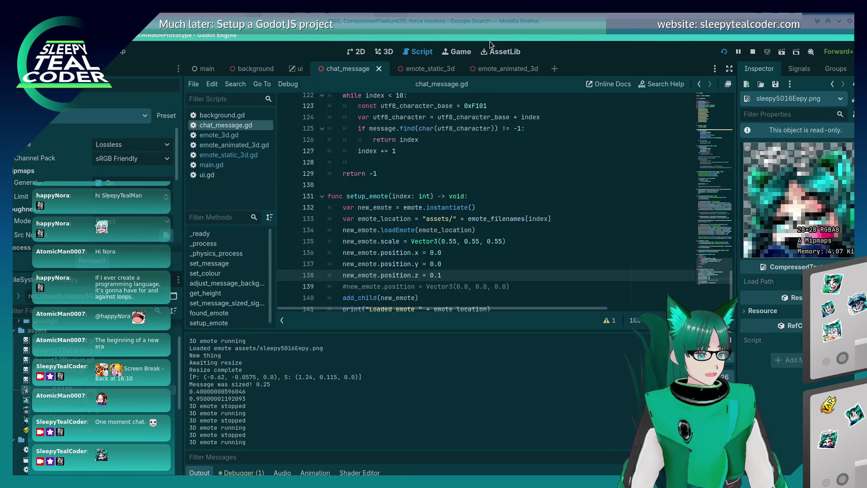
- Change position.z to 0.01, comment out the x and y position lines (136–137), and rerun
left_click(445, 270)
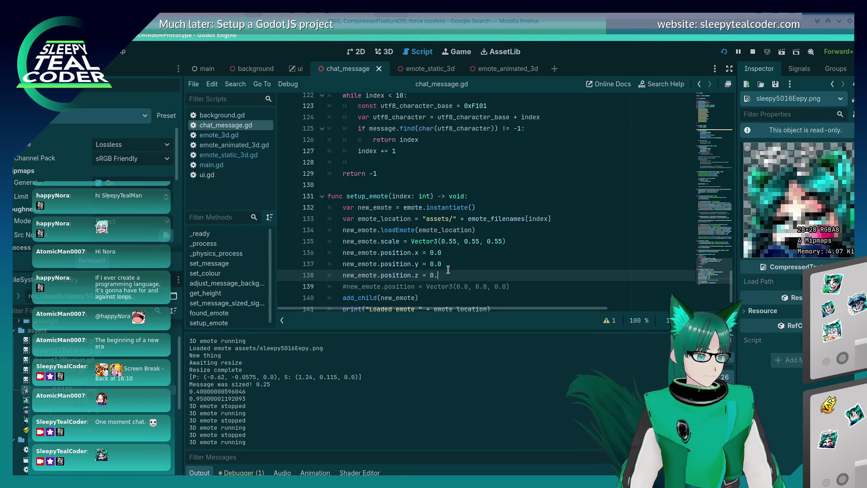
type("01")
left_click(449, 256)
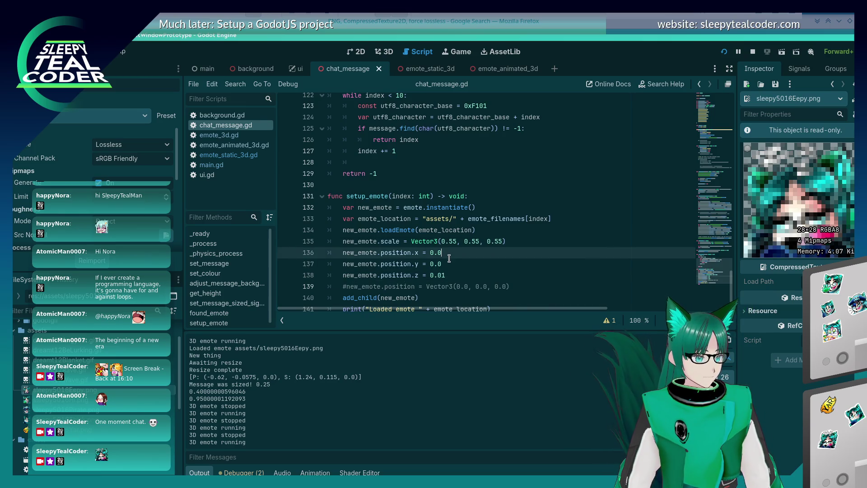
left_click(448, 262)
key("ctrl+k")
key("Up")
key("ctrl+k")
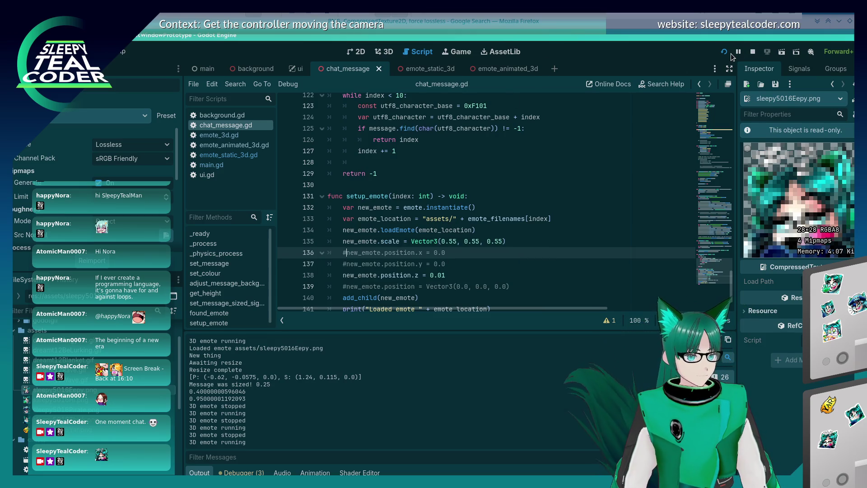
left_click(723, 53)
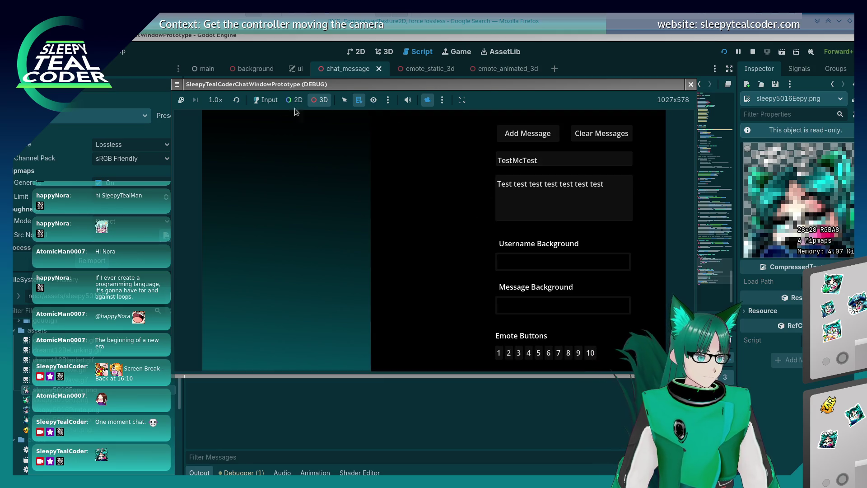
- Enable input and add a test message containing an emote
left_click(268, 100)
left_click(507, 352)
left_click(508, 136)
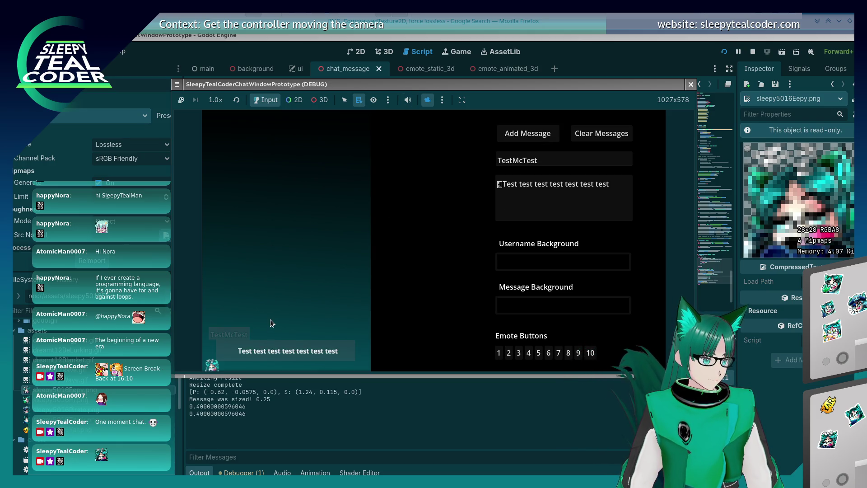
- Inspect the emote on the chat panel in 3D with camera override, then reset and re-pan the camera
left_click(312, 100)
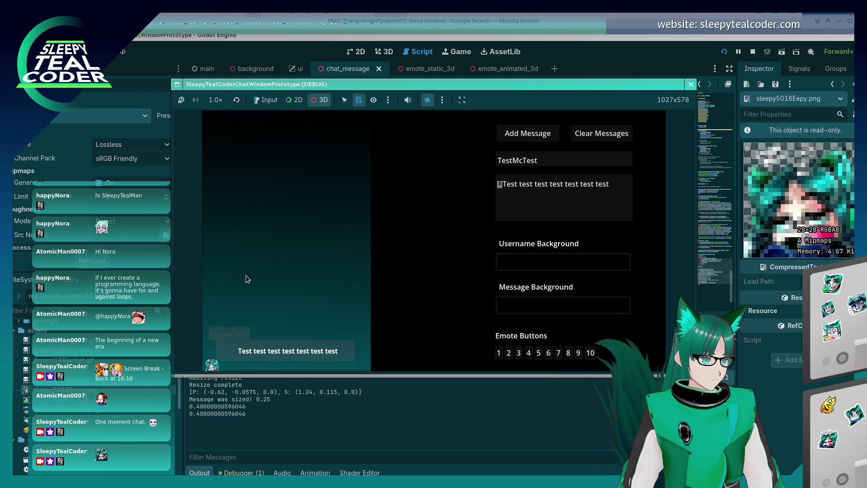
left_click(424, 102)
mouse_move(291, 286)
left_mouse_down()
mouse_move(372, 190)
mouse_move(299, 265)
mouse_move(386, 210)
left_mouse_up()
scroll(344, 254, "up", 4)
scroll(335, 264, "down", 2)
mouse_move(330, 269)
left_mouse_down()
mouse_move(349, 258)
mouse_move(394, 266)
mouse_move(345, 278)
mouse_move(386, 281)
mouse_move(393, 277)
mouse_move(359, 267)
mouse_move(386, 269)
mouse_move(316, 267)
mouse_move(348, 276)
mouse_move(319, 278)
mouse_move(432, 291)
mouse_move(622, 281)
mouse_move(293, 297)
mouse_move(436, 302)
mouse_move(395, 306)
mouse_move(365, 237)
mouse_move(581, 243)
left_mouse_up()
left_click(442, 104)
left_click(452, 129)
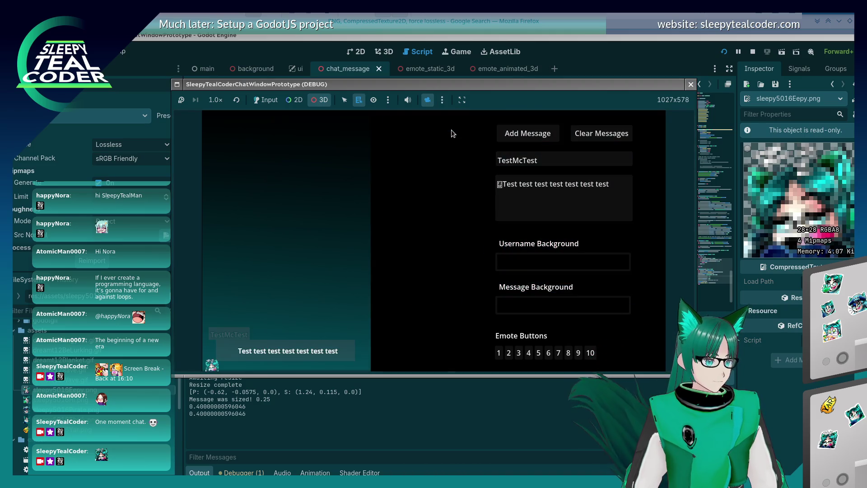
mouse_move(273, 271)
left_mouse_down()
mouse_move(395, 266)
mouse_move(275, 209)
mouse_move(438, 210)
mouse_move(292, 198)
mouse_move(622, 207)
mouse_move(281, 202)
left_mouse_up()
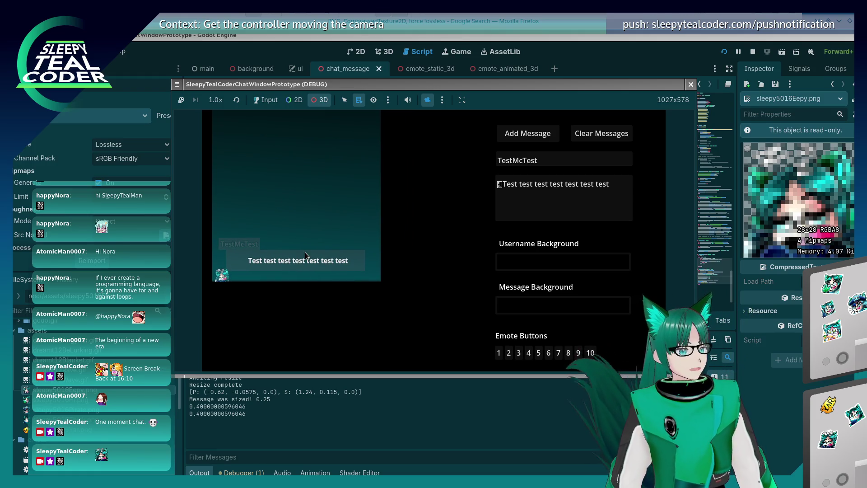
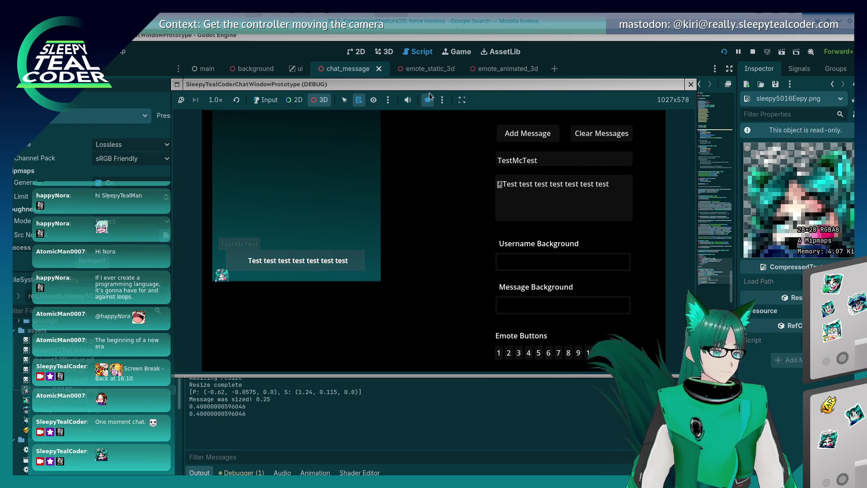
- Read main.gd in the script editor, then switch to the 3D view
left_click(546, 44)
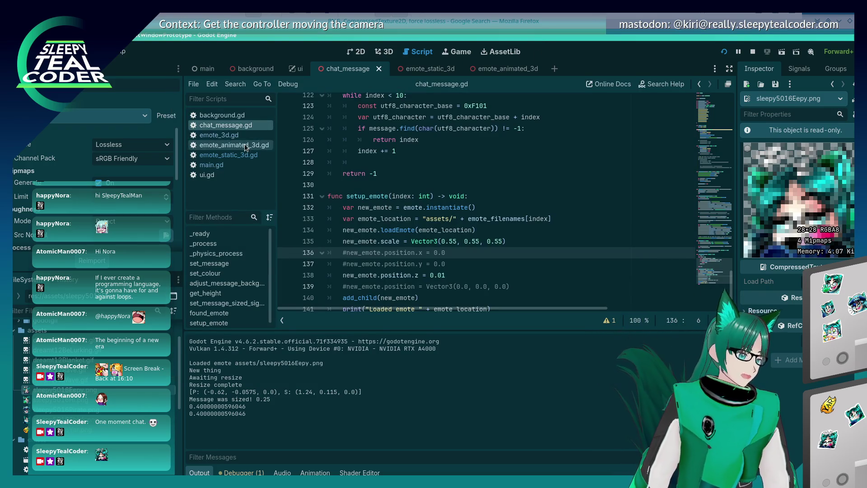
left_click(235, 166)
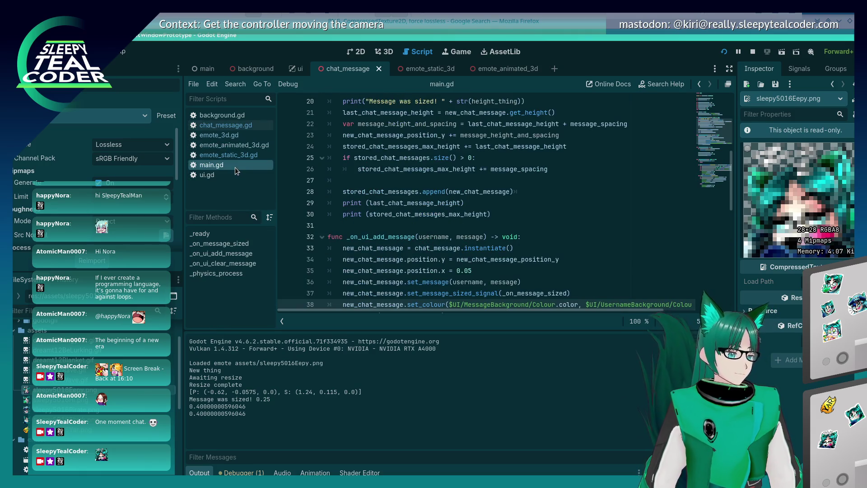
left_click(384, 51)
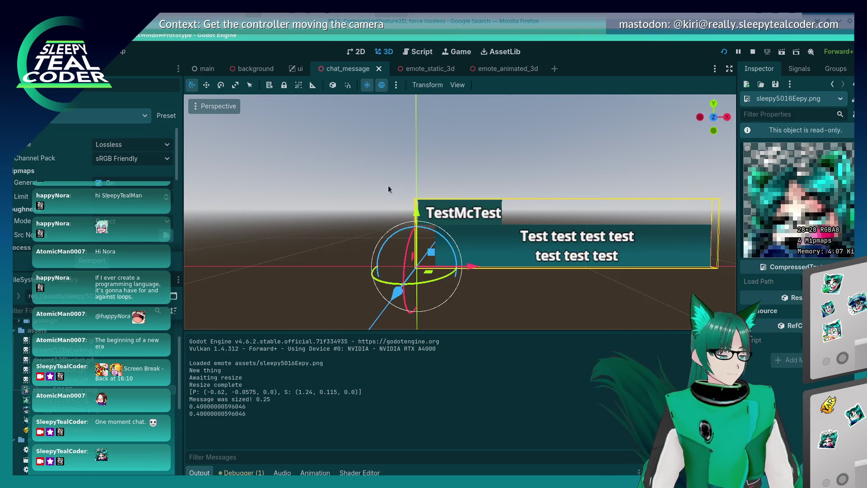
- Glance at the Twitch chat window and come back to Godot
key("alt+Tab")
key("Tab")
key("Tab")
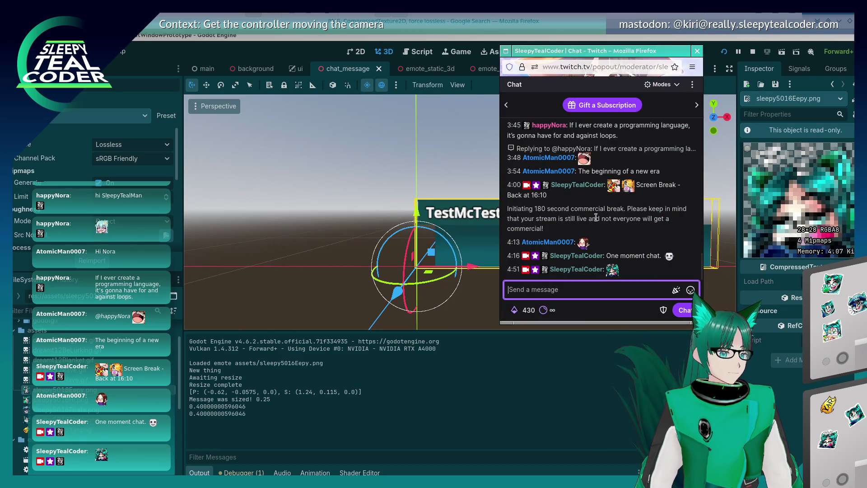
key("alt+Tab")
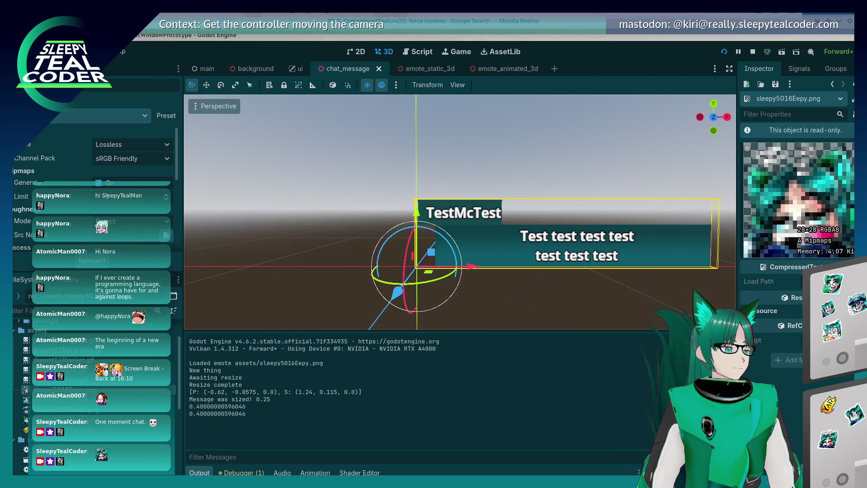
- Deselect the chat message object and bring up the main scene in the 3D editor
left_click(345, 215)
scroll(345, 215, "down", 3)
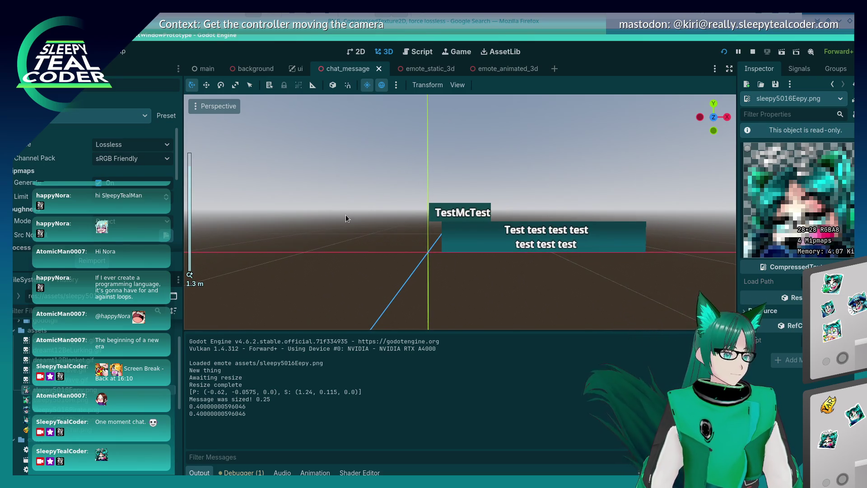
scroll(318, 190, "down", 15)
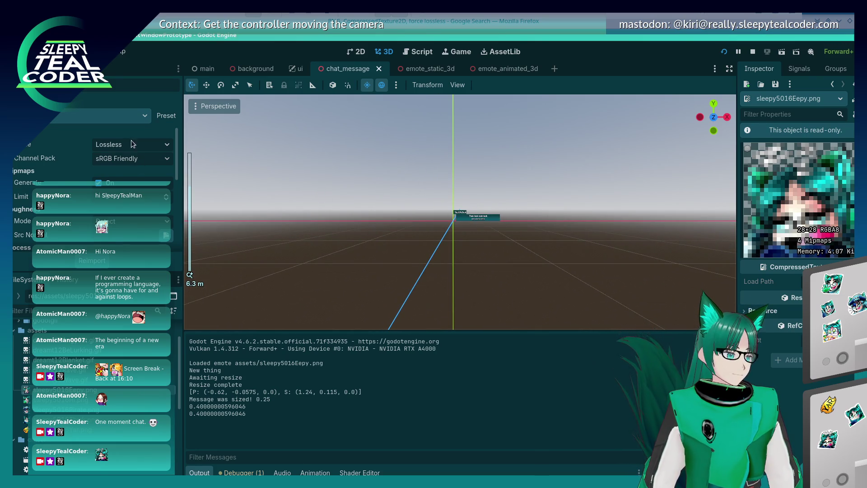
left_click(31, 69)
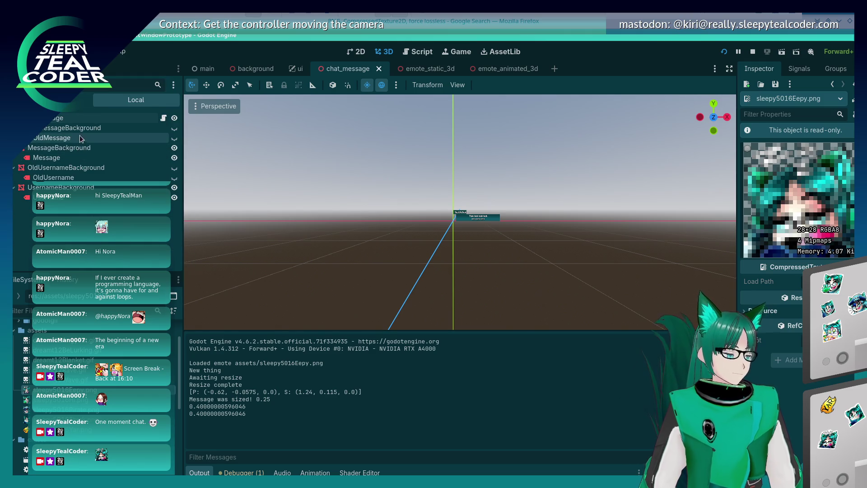
left_click(204, 69)
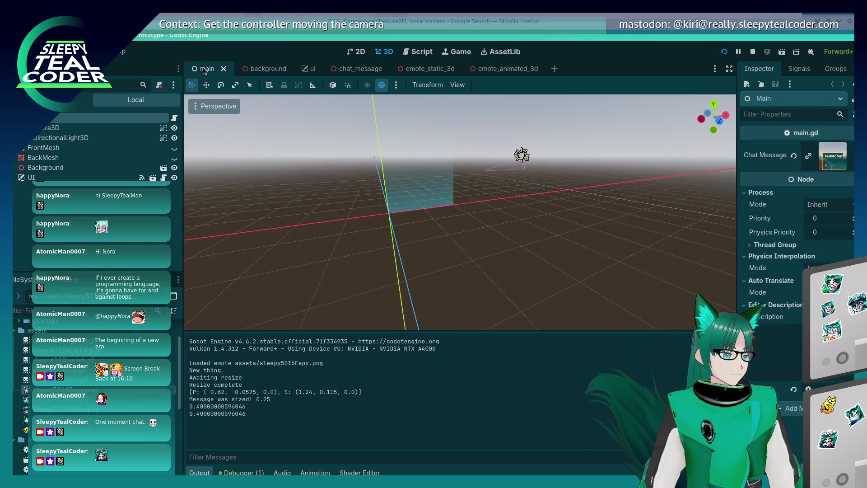
- Select the main scene's Camera3D
scroll(485, 210, "up", 5)
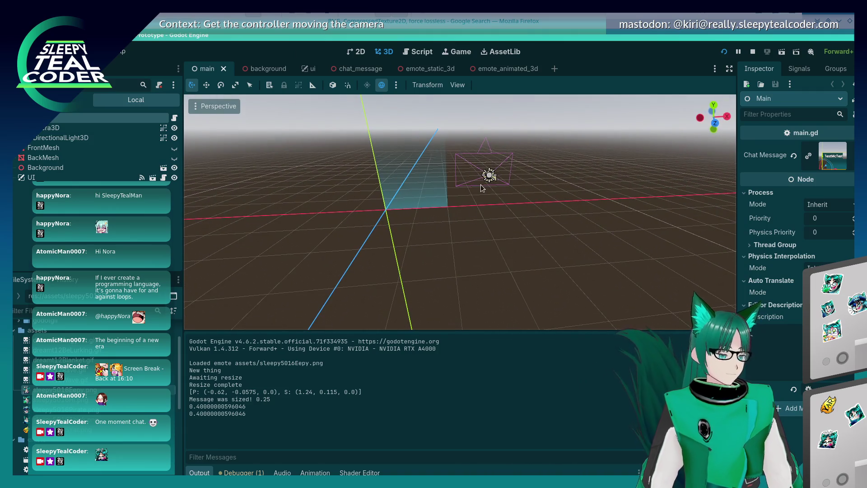
left_click(491, 177)
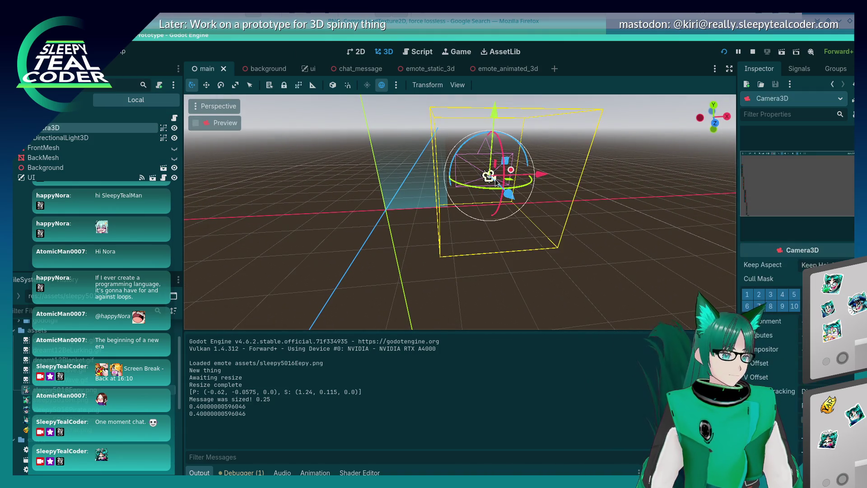
scroll(496, 181, "down", 3)
scroll(795, 203, "down", 2)
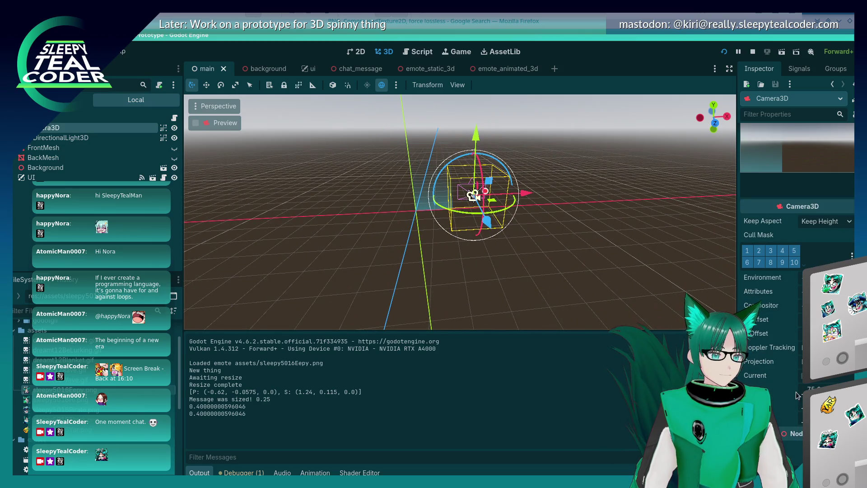
- Switch the camera Projection between Perspective and Orthogonal, set a new Near value, then save and run
left_click(826, 361)
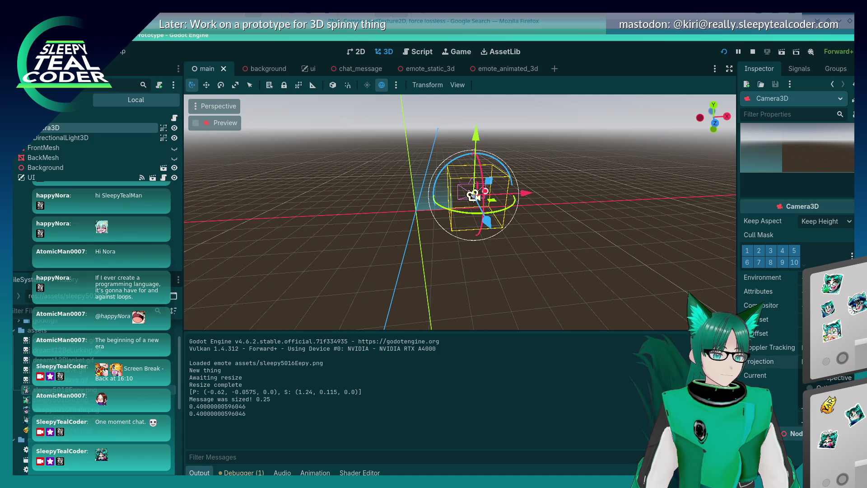
left_click(819, 388)
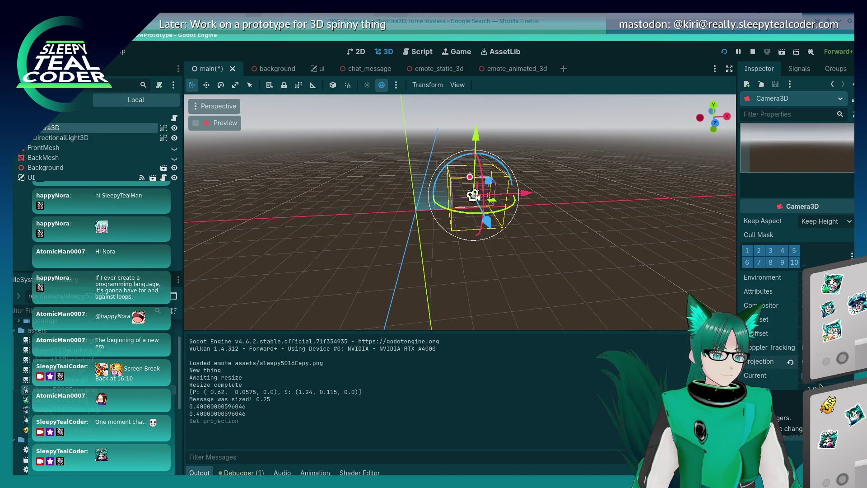
left_click(826, 361)
left_click(820, 400)
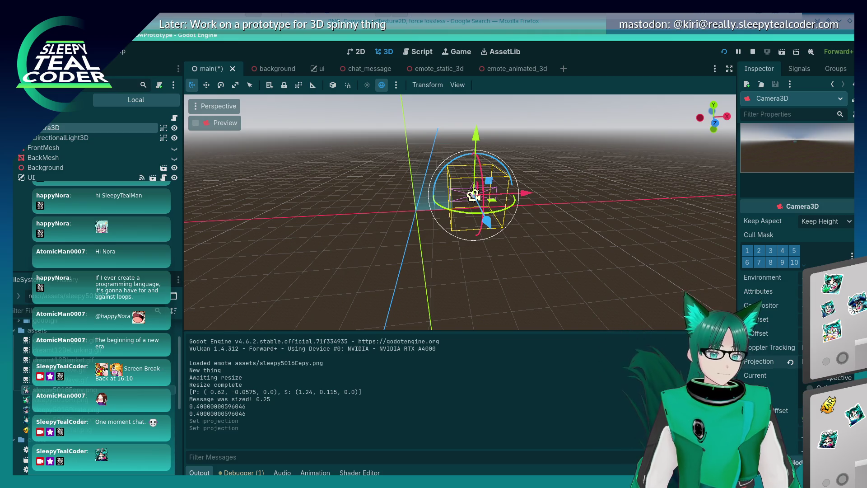
left_click(820, 400)
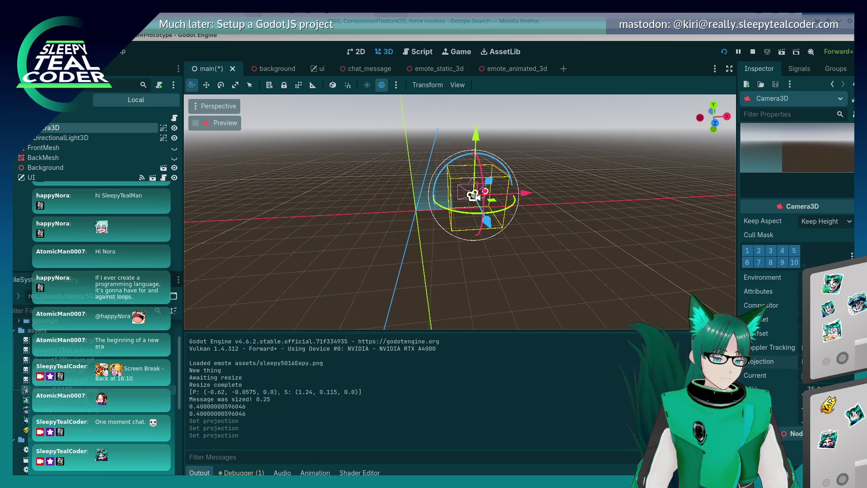
key("Return")
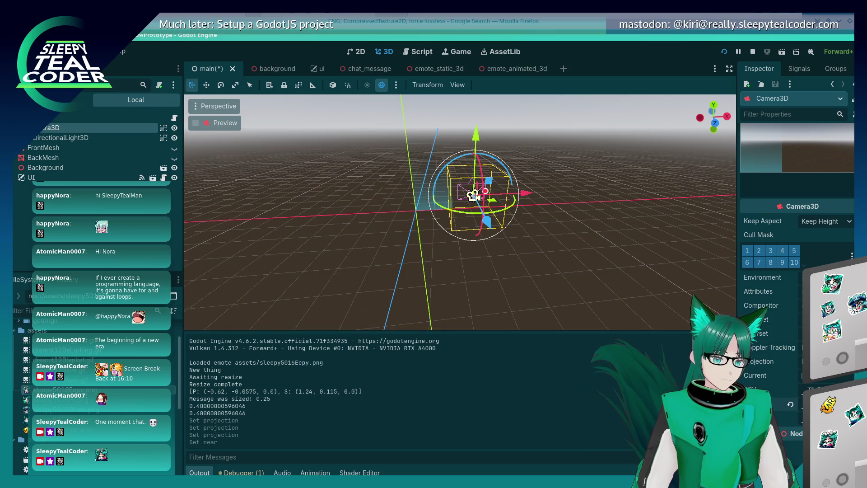
left_click(724, 51)
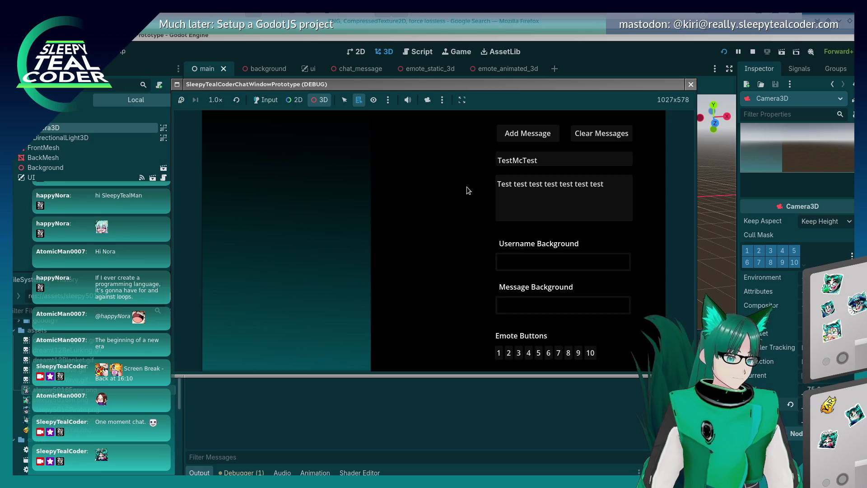
- Post three test chat messages: a plain one, one with emote 1, and one with emote 2
left_click(268, 99)
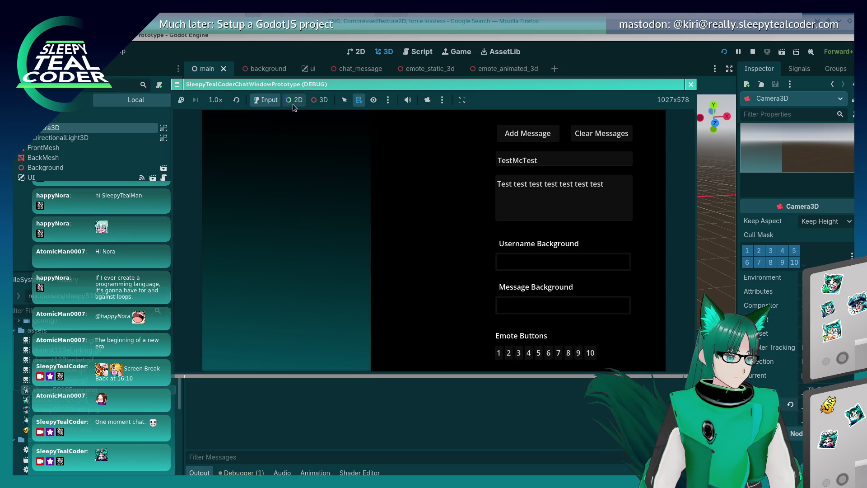
left_click(524, 133)
left_click(499, 187)
left_click(502, 355)
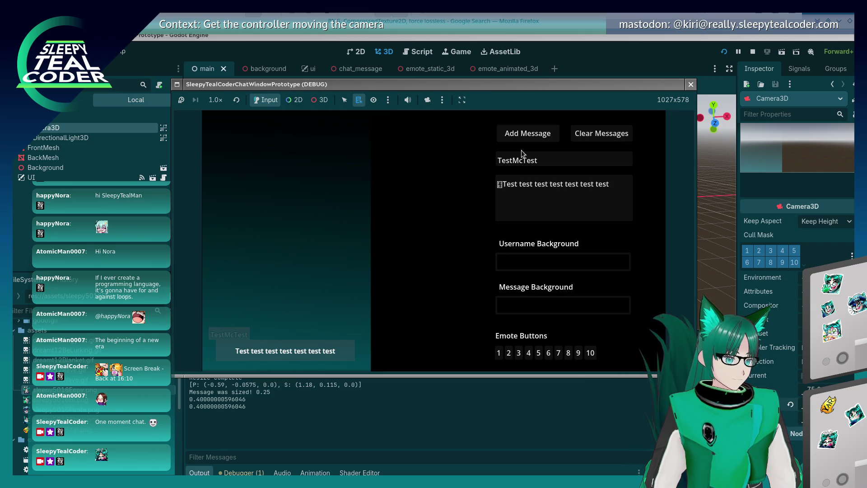
left_click(523, 134)
left_click(512, 181)
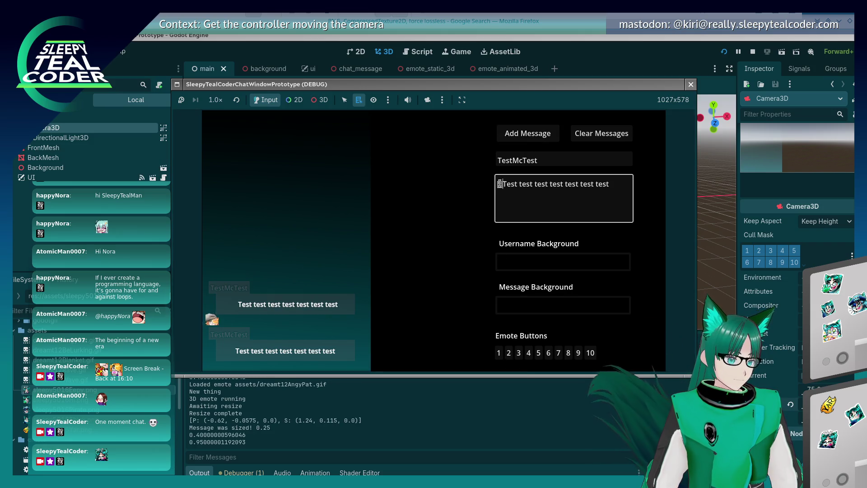
left_click(511, 353)
left_click(511, 354)
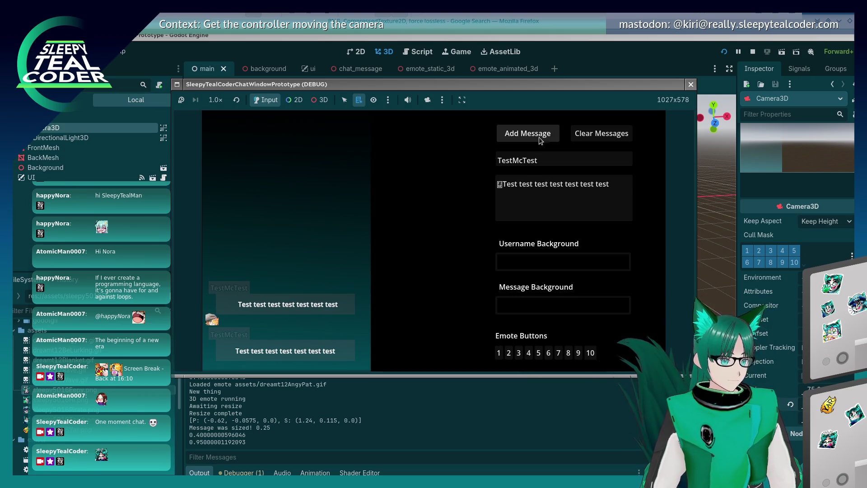
left_click(508, 136)
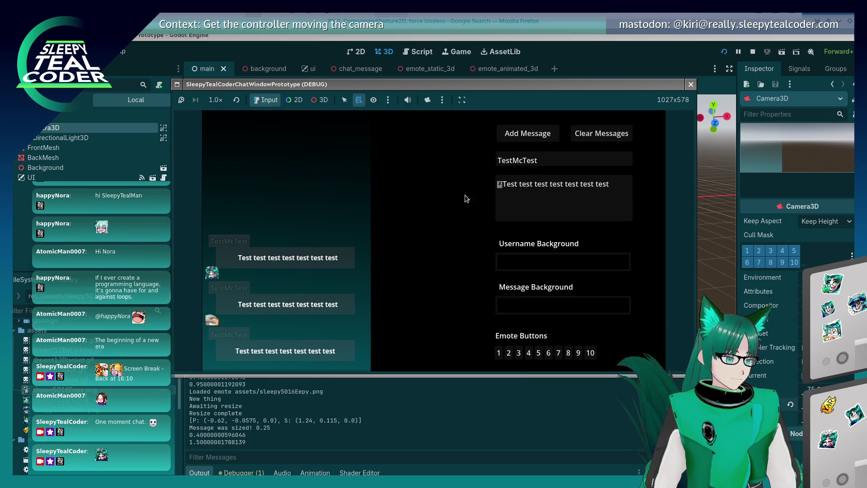
- Enable the 3D camera override, orbit around the chat panel, reset the 3D camera, and enlarge the game view
left_click(320, 99)
left_click(427, 101)
mouse_move(341, 189)
left_mouse_down()
mouse_move(437, 186)
mouse_move(389, 183)
mouse_move(406, 199)
mouse_move(366, 202)
mouse_move(403, 168)
left_mouse_up()
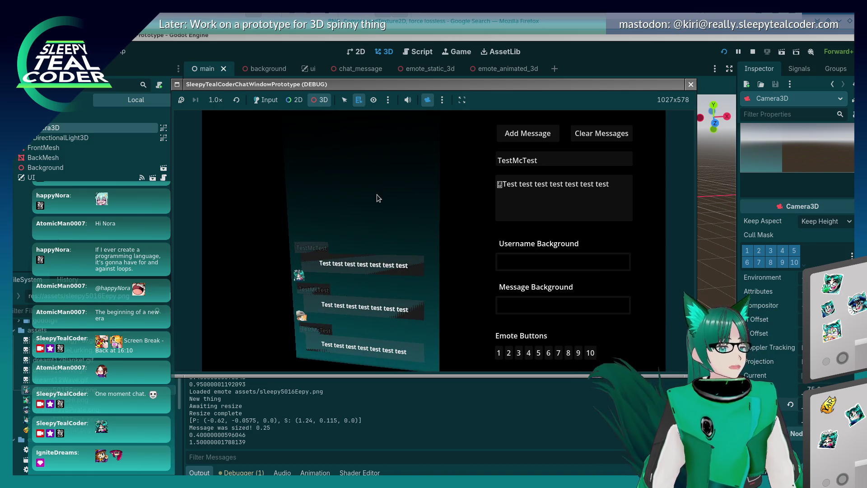
mouse_move(381, 215)
left_mouse_down()
mouse_move(417, 207)
mouse_move(411, 202)
left_mouse_up()
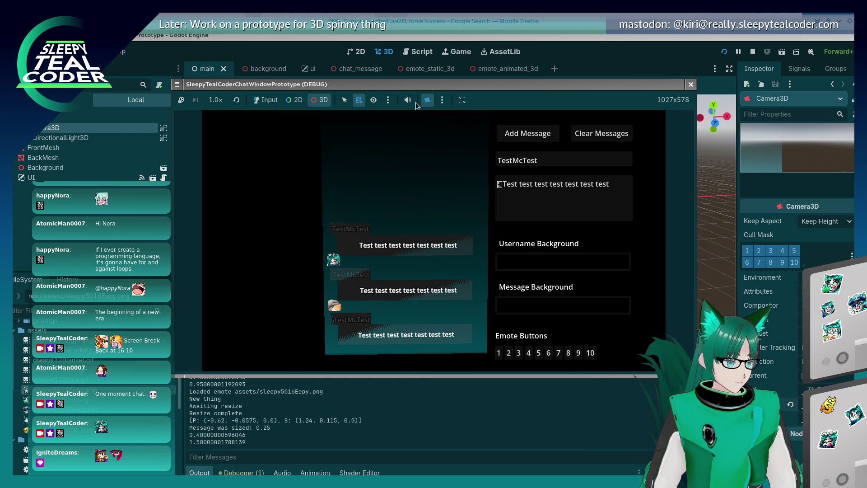
left_click(442, 101)
left_click(469, 126)
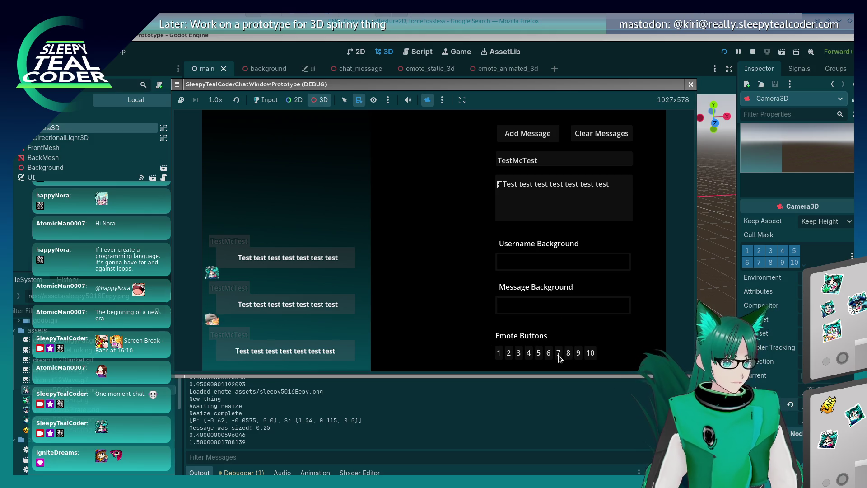
mouse_move(549, 374)
left_mouse_down()
mouse_move(519, 430)
mouse_move(497, 433)
left_mouse_up()
mouse_move(306, 300)
left_mouse_down()
mouse_move(312, 286)
mouse_move(460, 283)
mouse_move(495, 225)
mouse_move(573, 232)
mouse_move(609, 268)
mouse_move(628, 271)
mouse_move(505, 264)
mouse_move(411, 273)
mouse_move(482, 275)
mouse_move(452, 275)
mouse_move(473, 277)
mouse_move(367, 274)
mouse_move(450, 272)
mouse_move(367, 271)
mouse_move(426, 272)
left_mouse_up()
- Close the running game and reselect Camera3D, orbiting the view around it
left_click(752, 52)
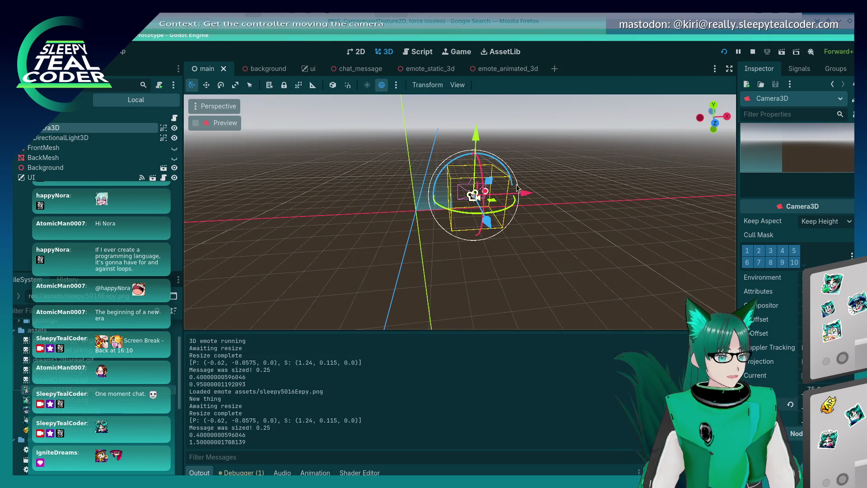
mouse_move(494, 246)
left_mouse_down()
mouse_move(567, 251)
mouse_move(494, 246)
left_mouse_up()
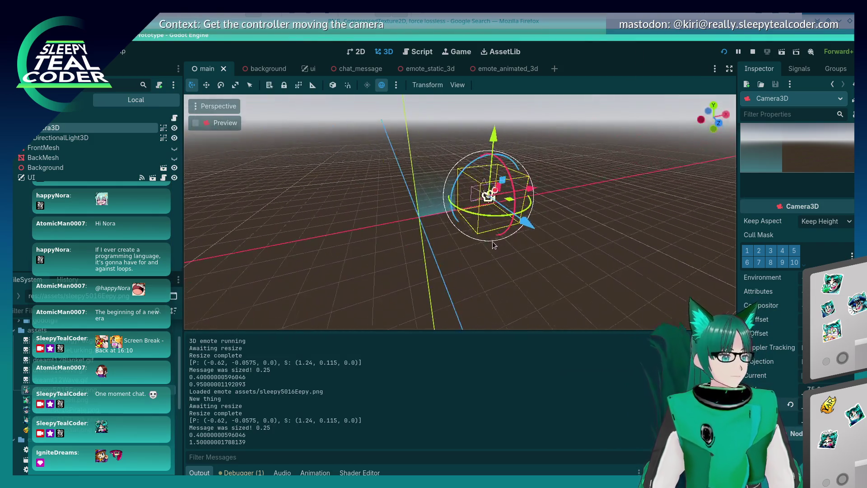
left_click(438, 204)
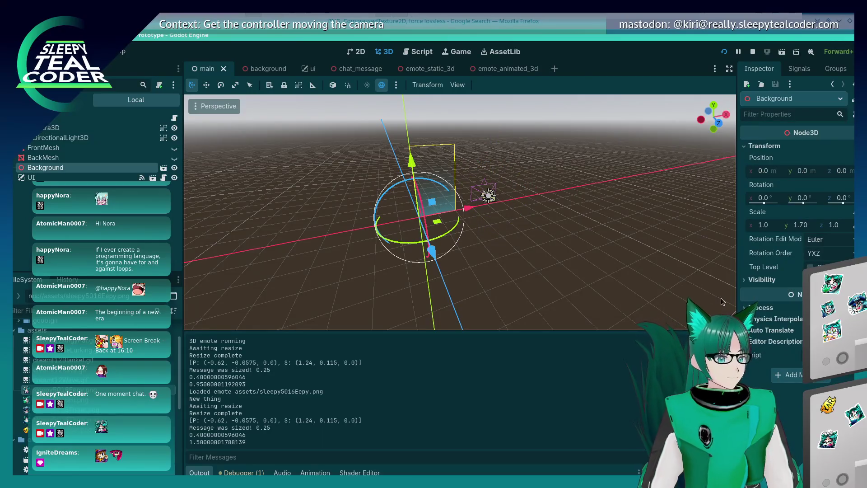
left_click(488, 197)
scroll(759, 346, "down", 5)
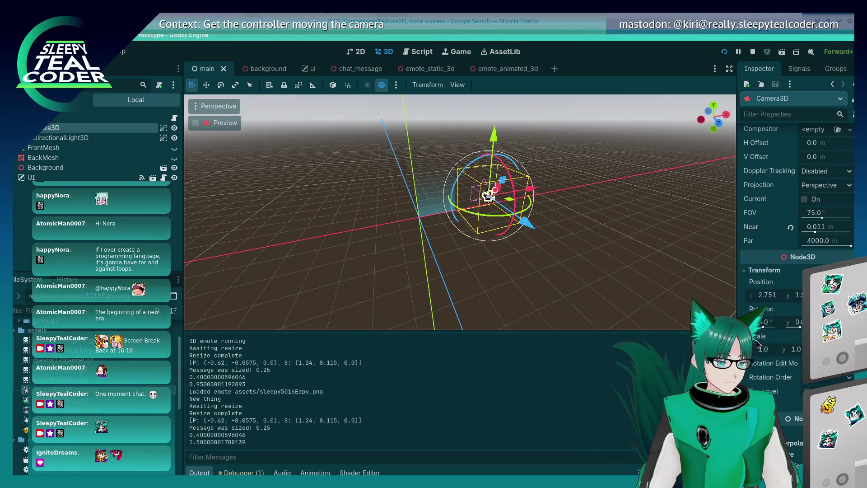
mouse_move(500, 260)
left_mouse_down()
mouse_move(592, 251)
mouse_move(559, 257)
mouse_move(573, 257)
left_mouse_up()
scroll(492, 237, "up", 5)
- Orbit to a new angle, undo an accidental camera move to the origin, and reselect the camera
scroll(493, 238, "down", 3)
scroll(492, 238, "down", 3)
left_click_drag(608, 232, 577, 236)
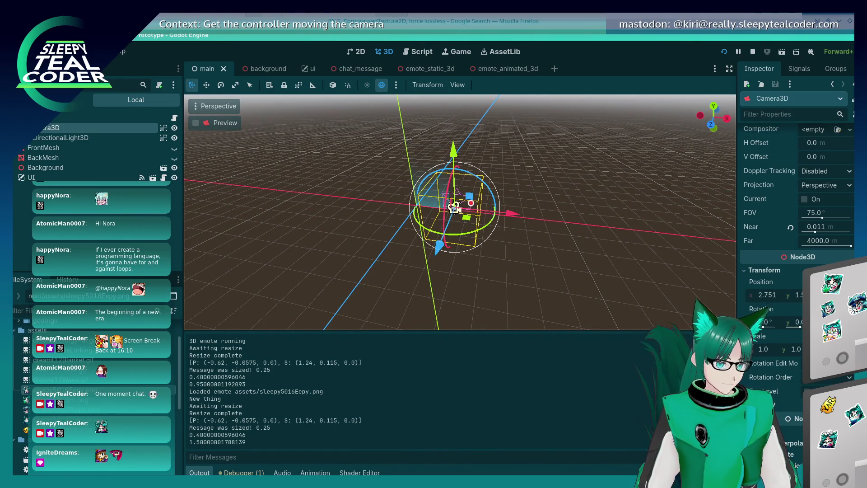
mouse_move(487, 256)
left_mouse_down()
mouse_move(550, 270)
mouse_move(491, 237)
left_mouse_up()
key("ctrl+z")
left_click(487, 248)
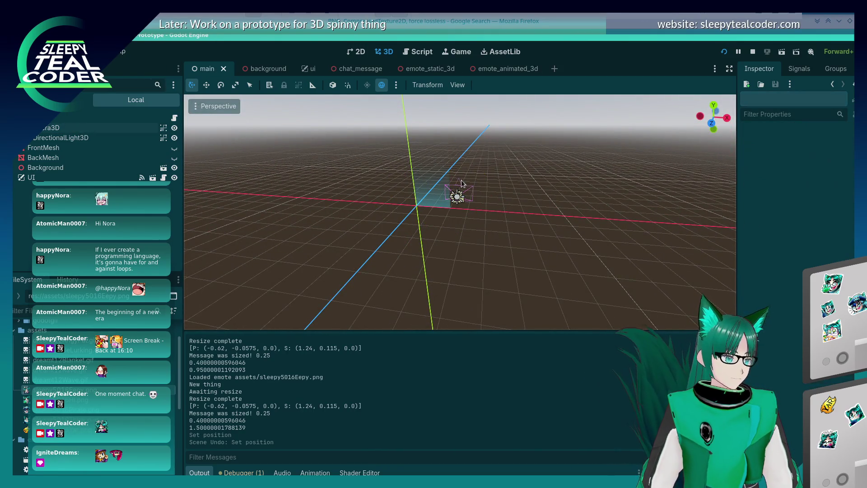
left_click(457, 202)
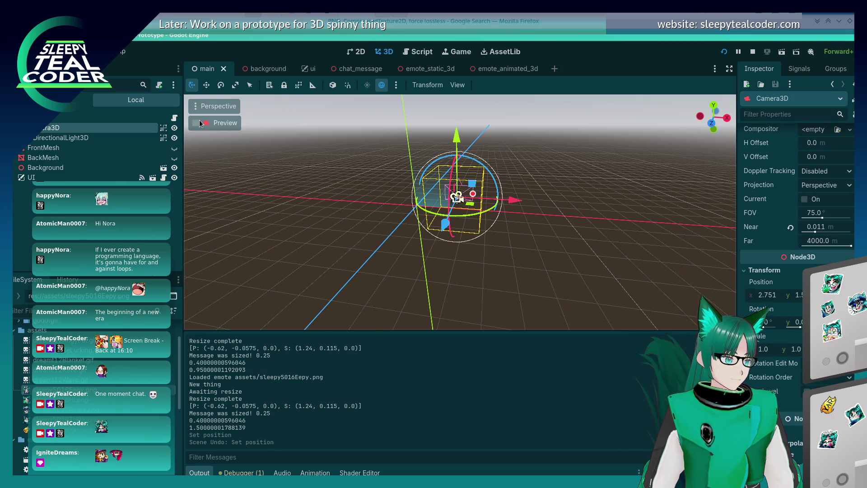
- Preview through the camera, set Position X to 2.75 with Y at 1.5, then save and run
left_click(196, 123)
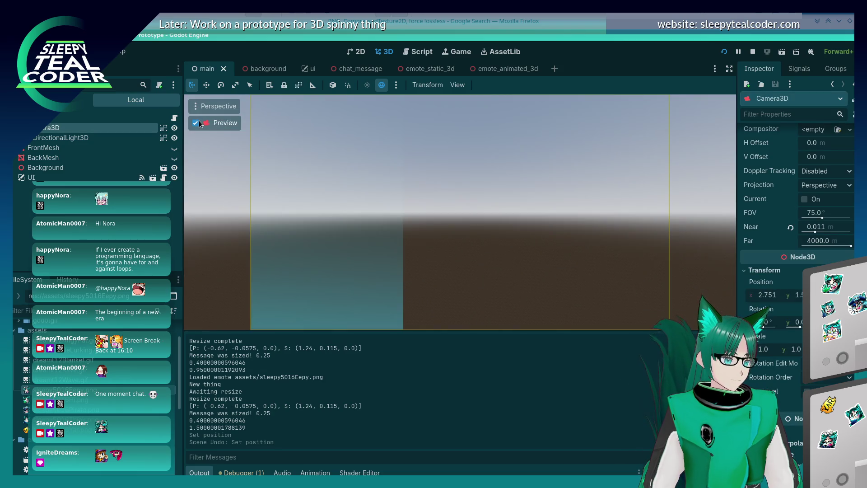
left_click(798, 295)
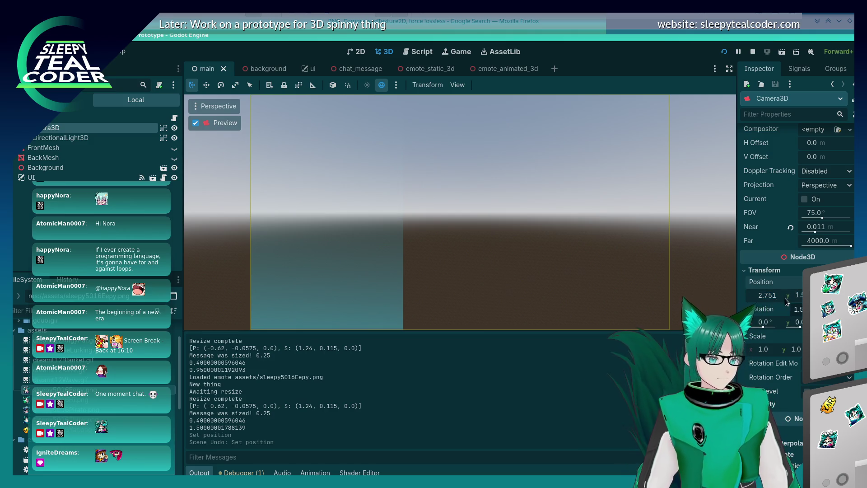
key("Tab")
key("Return")
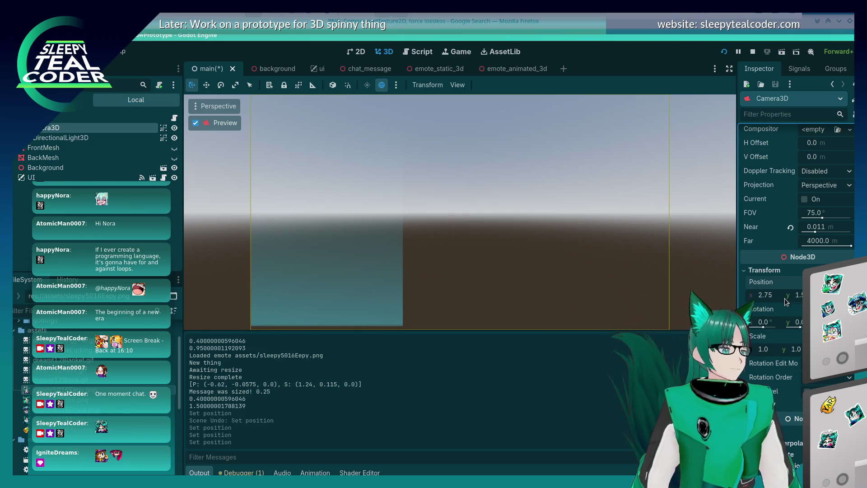
left_click(724, 52)
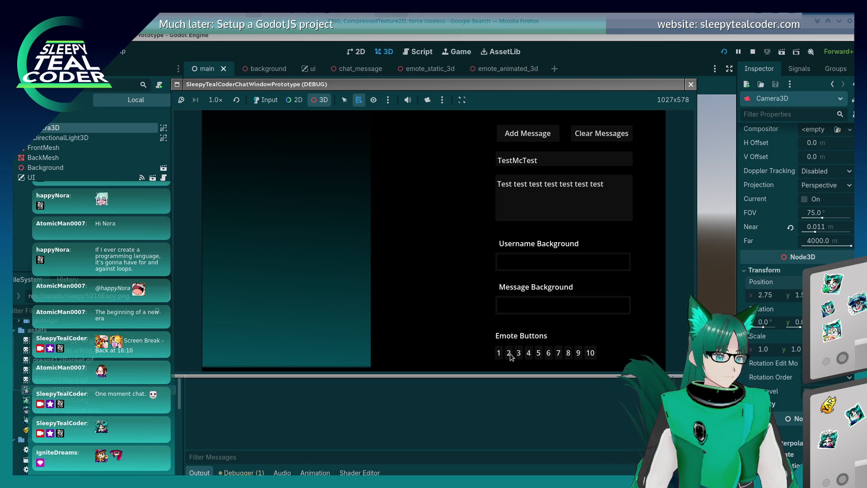
- Post a test chat message containing emote 2 in the running game
left_click(265, 100)
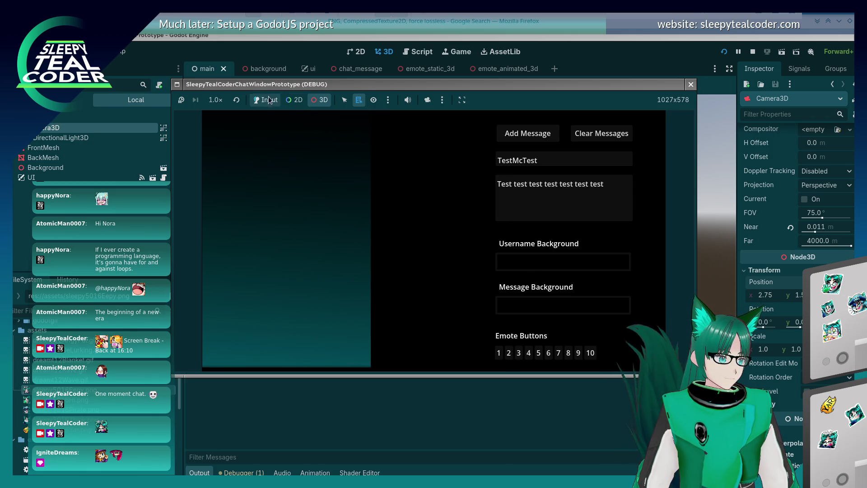
left_click(497, 186)
left_click(509, 353)
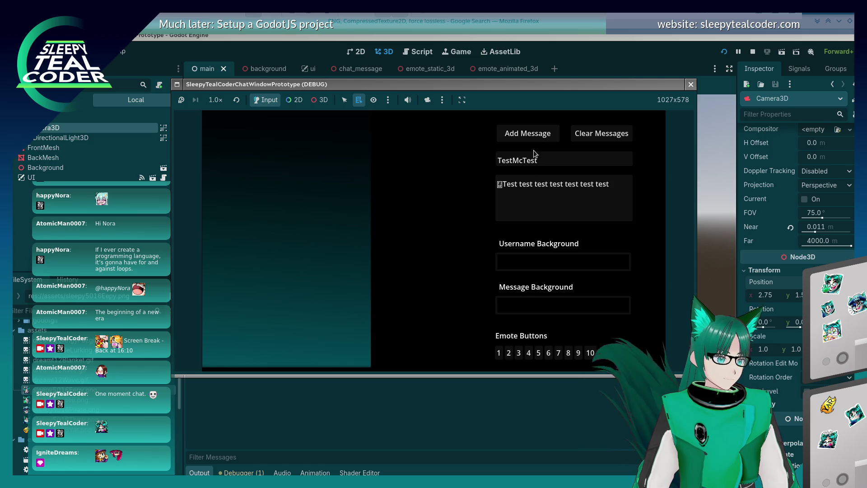
left_click(526, 136)
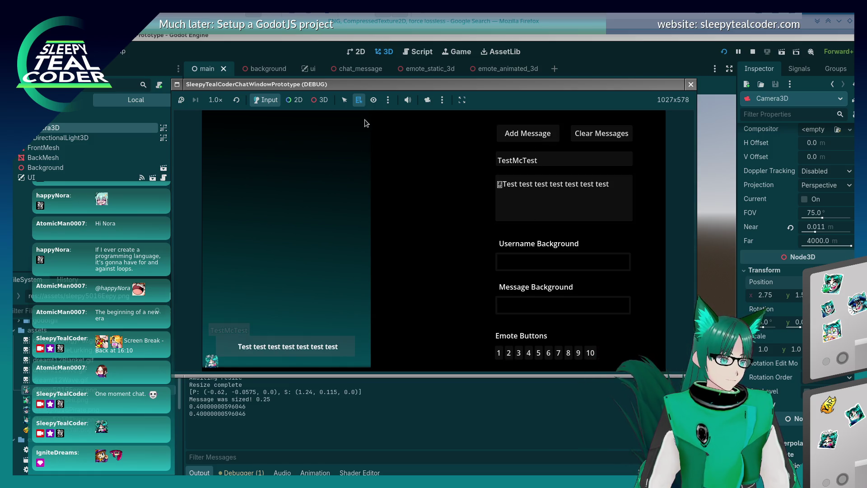
- Enable the 3D camera override, pan the game view right, and stop the prototype
left_click(428, 100)
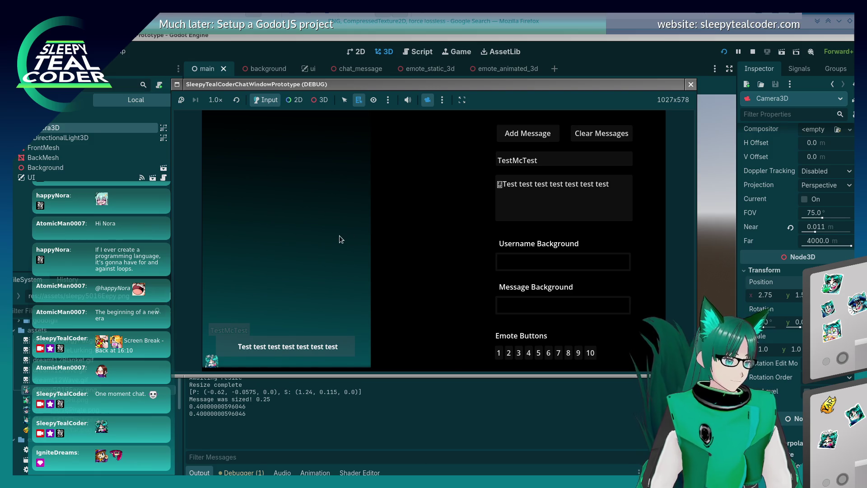
left_click(323, 100)
mouse_move(317, 224)
left_mouse_down()
mouse_move(600, 221)
mouse_move(640, 223)
mouse_move(573, 221)
mouse_move(672, 245)
mouse_move(571, 218)
mouse_move(584, 218)
mouse_move(503, 208)
mouse_move(579, 216)
mouse_move(546, 219)
mouse_move(574, 221)
mouse_move(640, 216)
mouse_move(445, 218)
mouse_move(660, 109)
left_mouse_up()
left_click(691, 85)
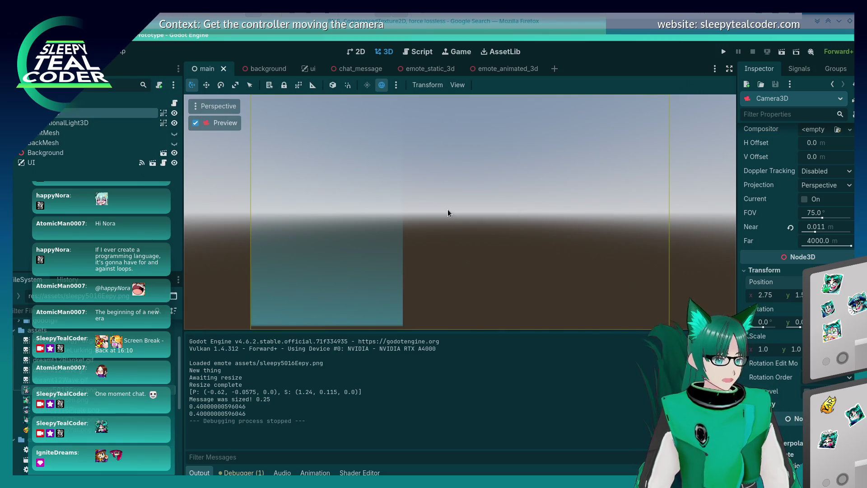
- Undo the camera X back to 2.751 and set Projection to Frustum, then Orthogonal with size 1.0
key("ctrl+z")
key("ctrl+z")
key("ctrl+z")
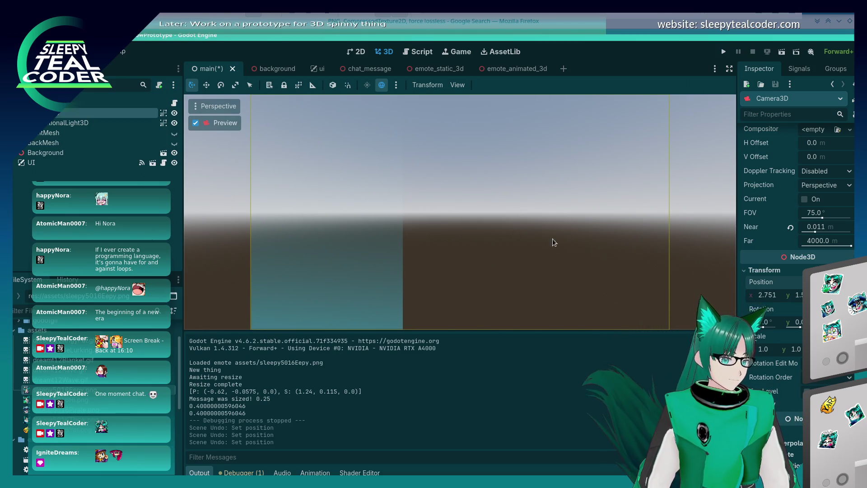
left_click(834, 185)
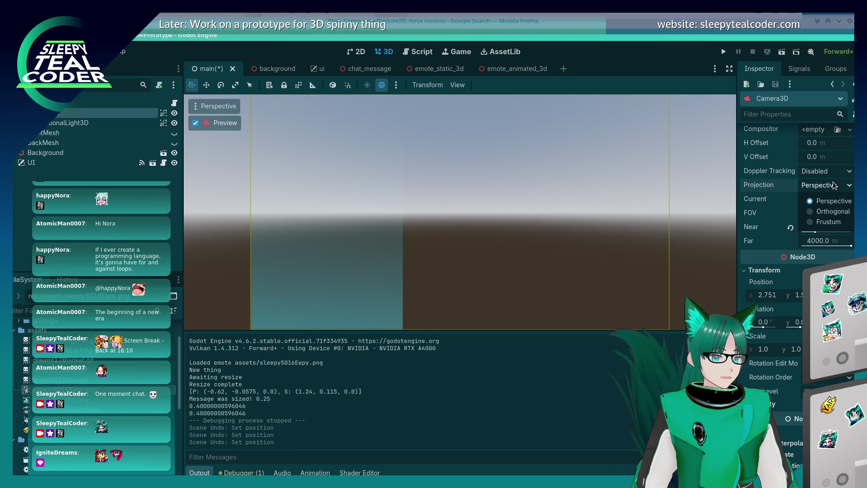
left_click(833, 222)
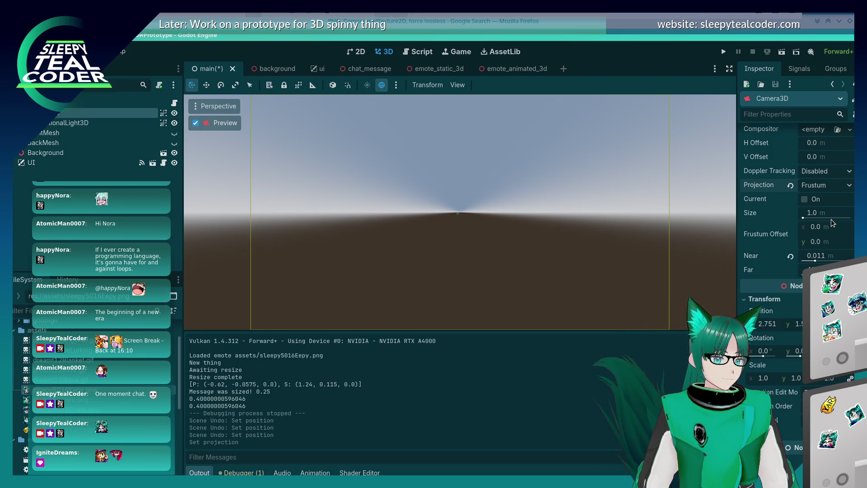
left_click(843, 181)
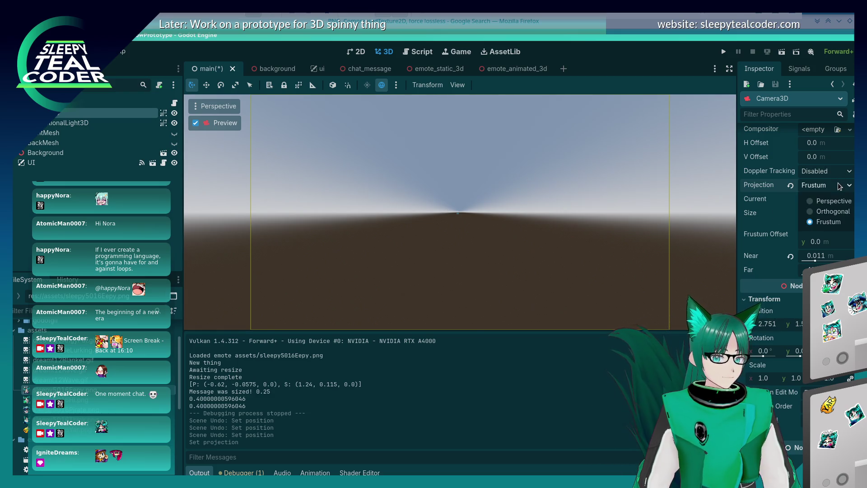
left_click(833, 210)
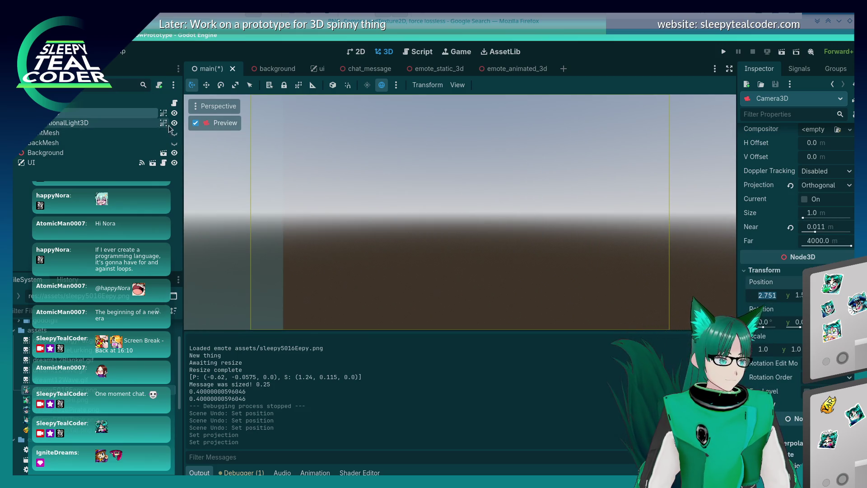
left_click(195, 123)
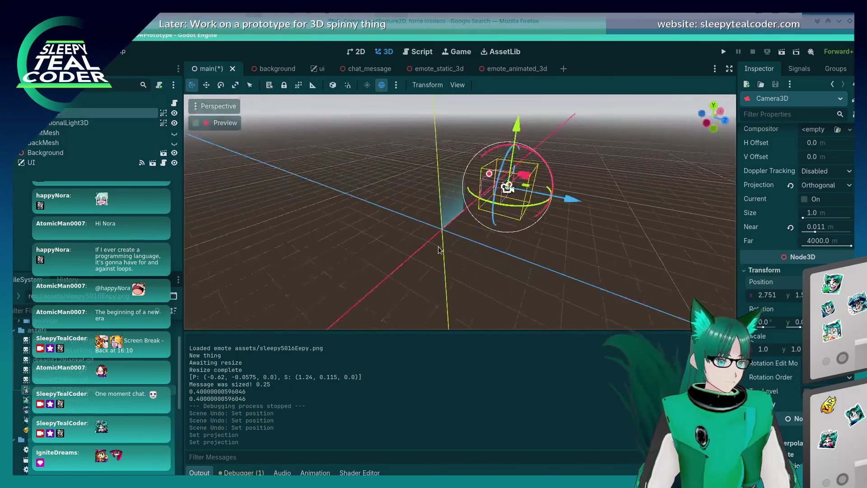
- Drag the camera along its Z axis, checking the preview, then frame it in front view and preview again
mouse_move(560, 195)
left_mouse_down()
mouse_move(603, 220)
mouse_move(650, 231)
left_mouse_up()
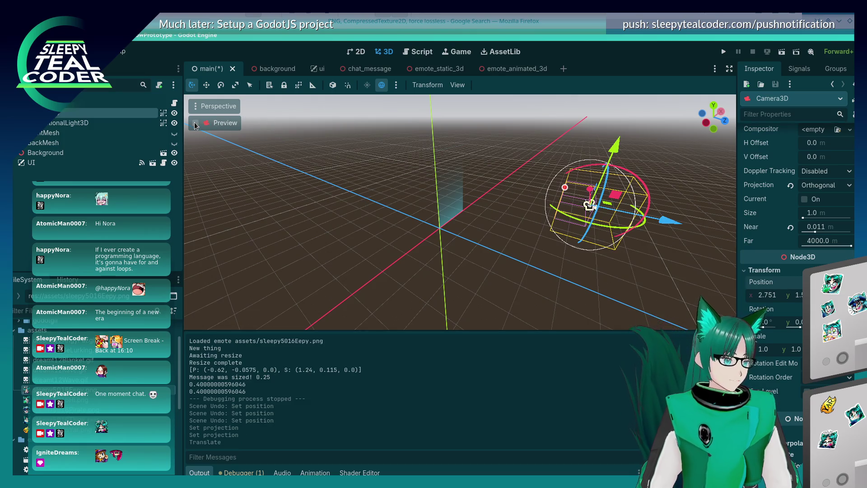
left_click(196, 124)
left_click(196, 124)
scroll(603, 233, "down", 6)
mouse_move(603, 233)
left_mouse_down()
mouse_move(666, 249)
mouse_move(592, 223)
mouse_move(681, 249)
left_mouse_up()
left_click(195, 127)
left_click(196, 128)
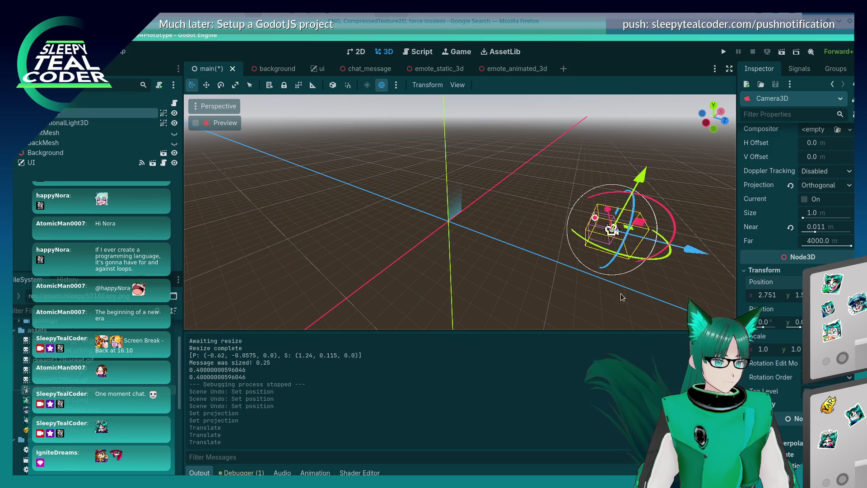
key("f")
key("KP_1")
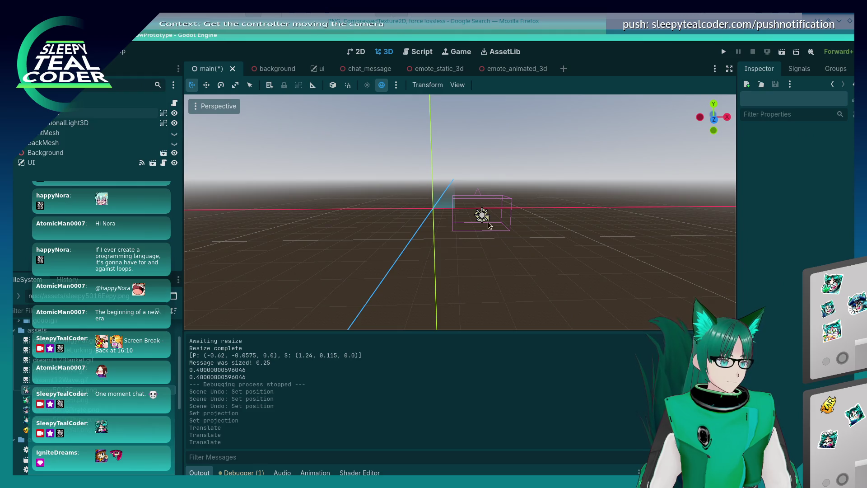
left_click(196, 123)
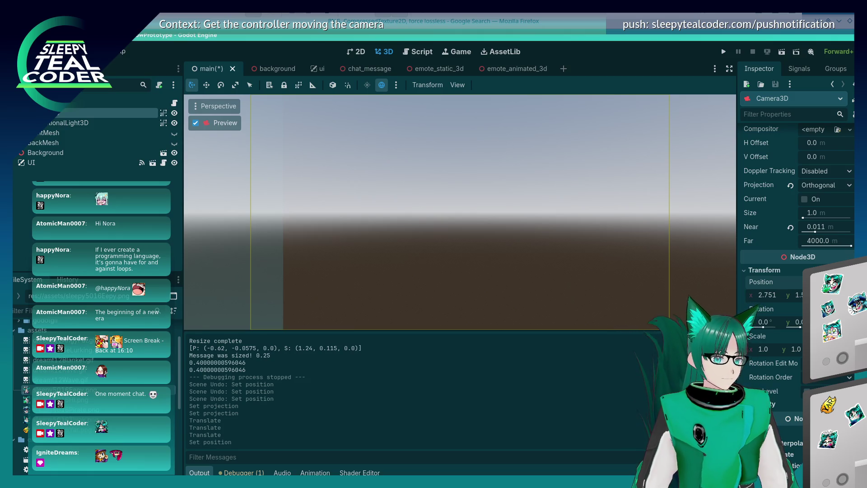
- Try Frustum then Orthogonal projection, widen the size to about 1.97, and undo those changes
left_click(799, 186)
left_click(819, 223)
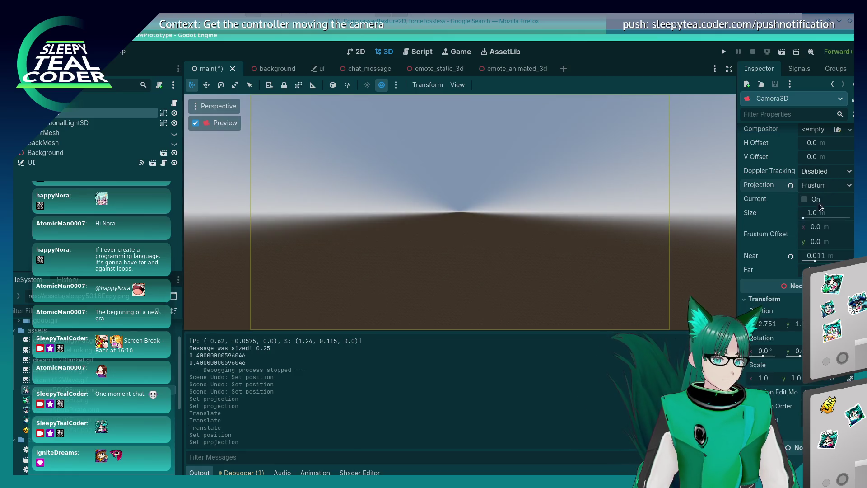
left_click(822, 186)
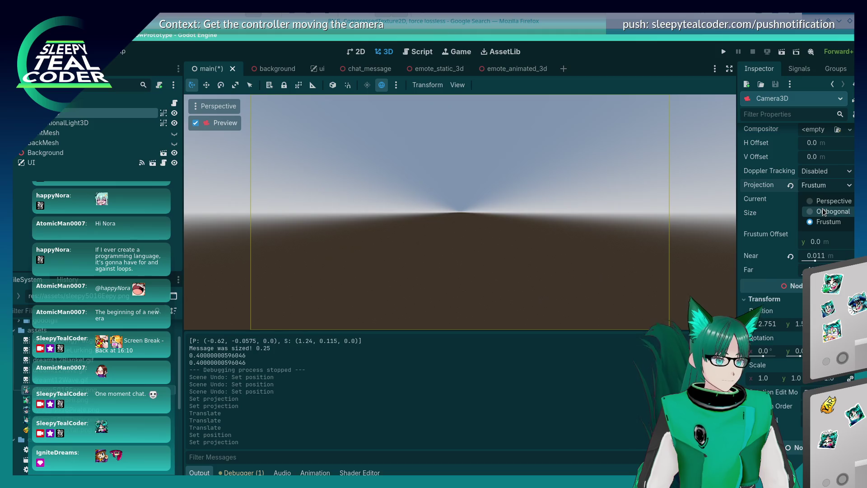
left_click(824, 211)
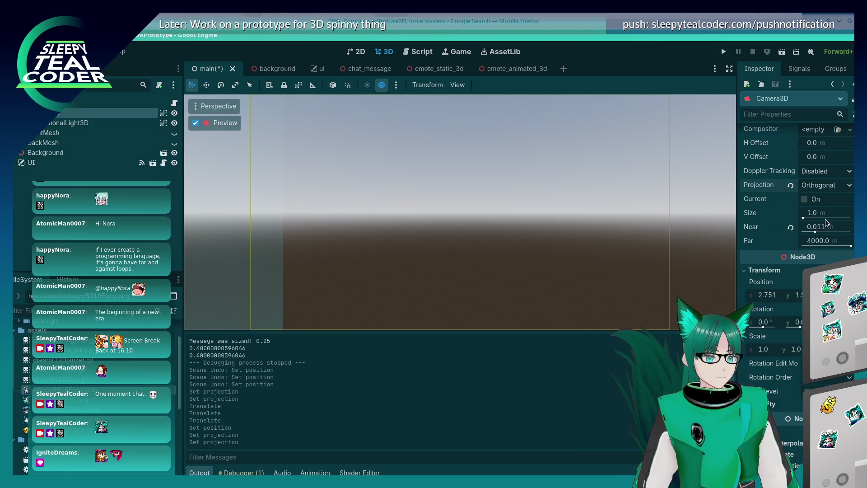
left_click_drag(811, 218, 849, 218)
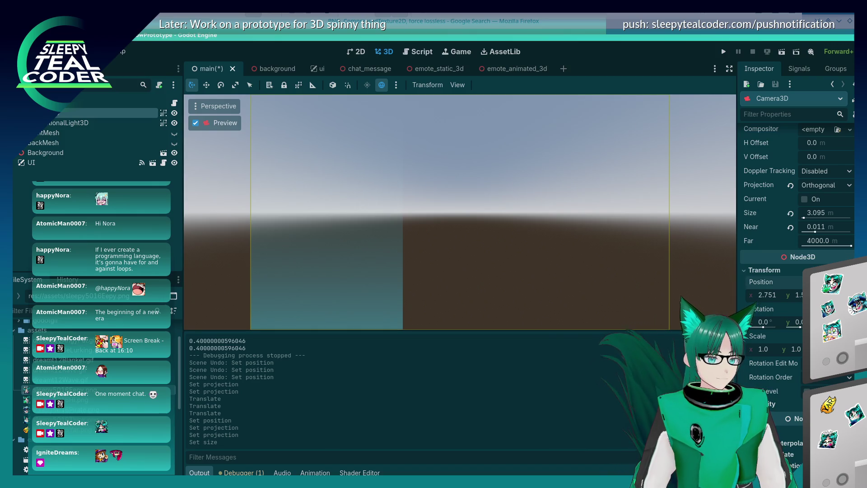
key("ctrl+z")
key("ctrl+z")
key("ctrl+z")
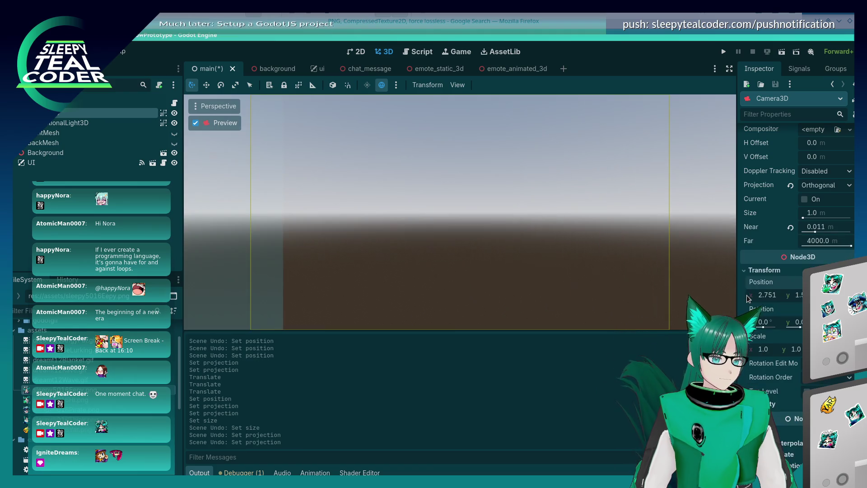
key("ctrl+z")
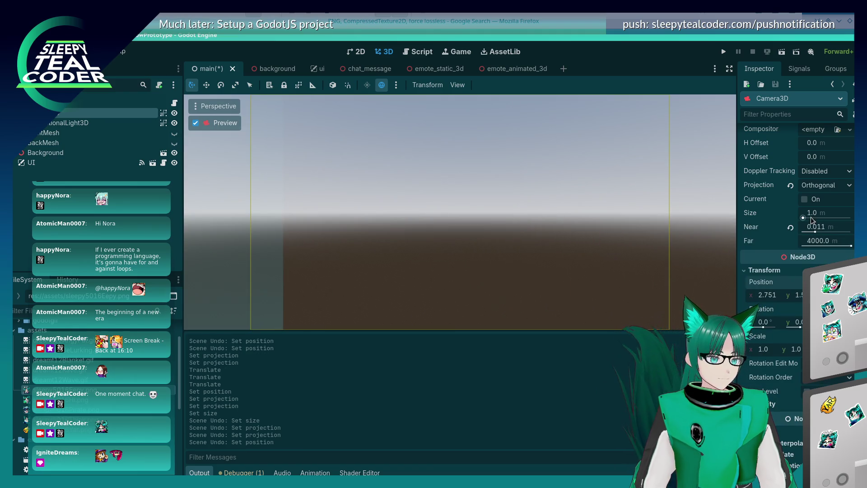
- Set the camera Size to 3.1 after trying 2.852, 3.0 and 3.2, then save and run
left_click_drag(804, 218, 805, 218)
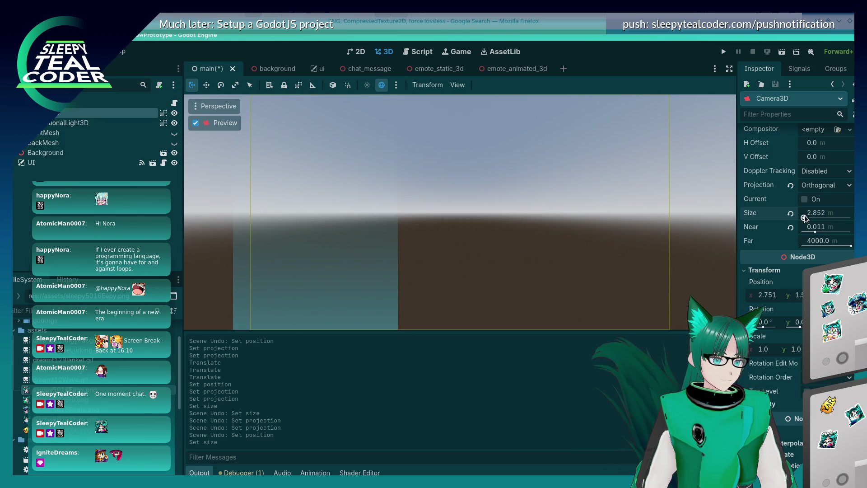
left_click(824, 217)
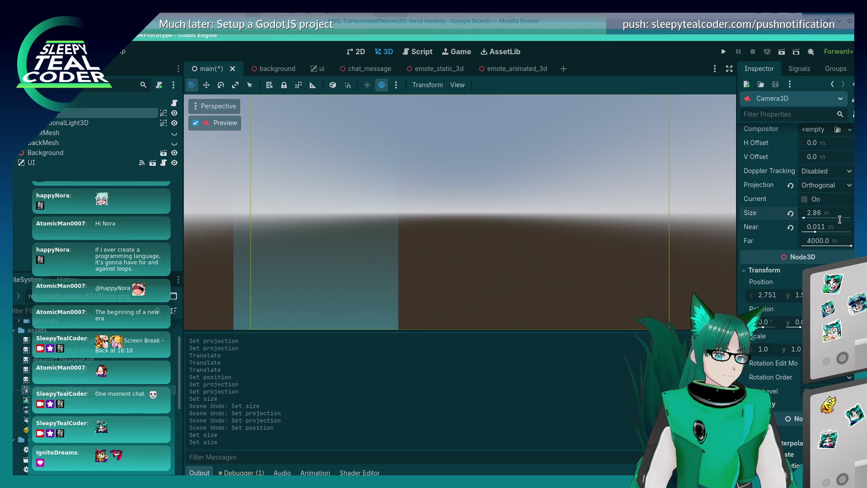
type("3")
key("Return")
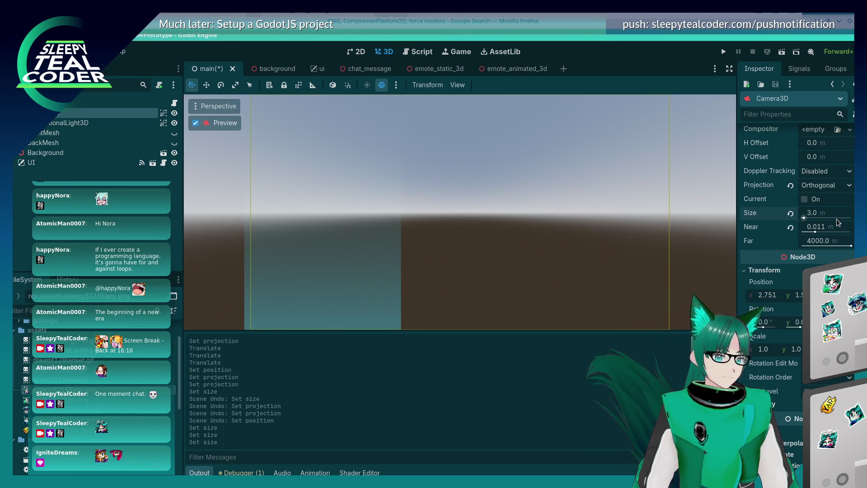
left_click(833, 216)
type(".2")
key("Return")
left_click(833, 216)
type("3.1")
key("Return")
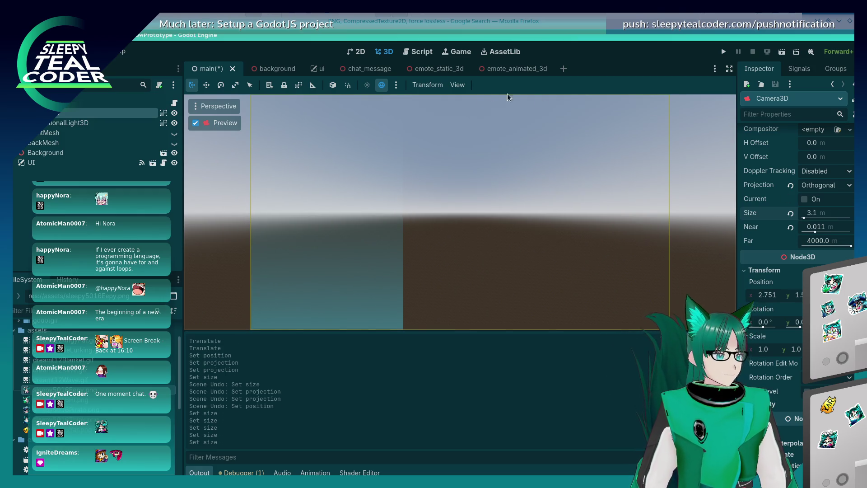
left_click(723, 52)
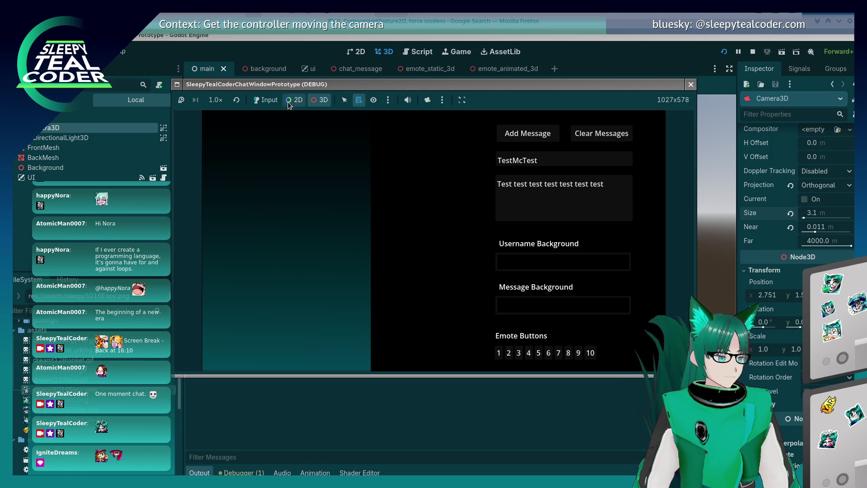
- Post two test chat messages, each with one emote, in the running game
left_click(267, 100)
left_click(498, 352)
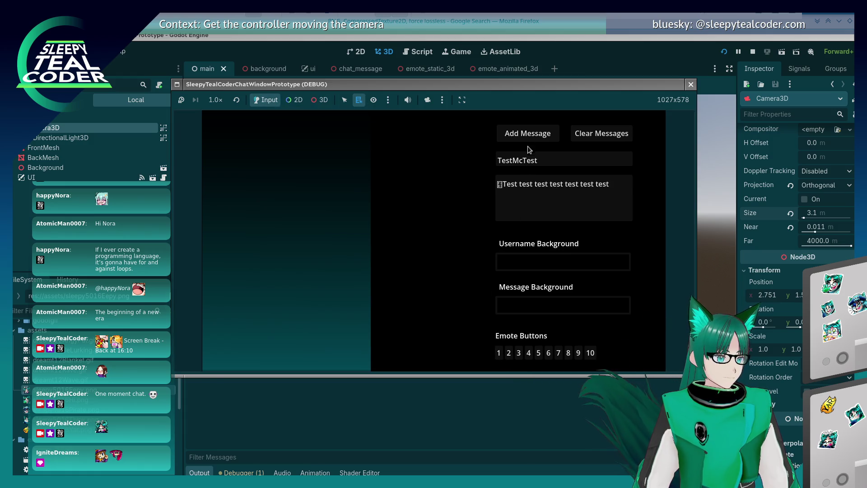
left_click(528, 135)
left_click(508, 352)
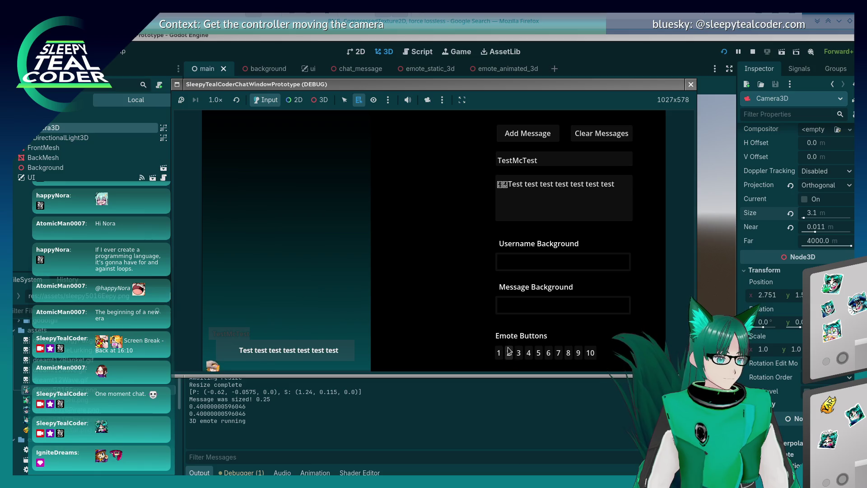
left_click(509, 183)
key("BackSpace")
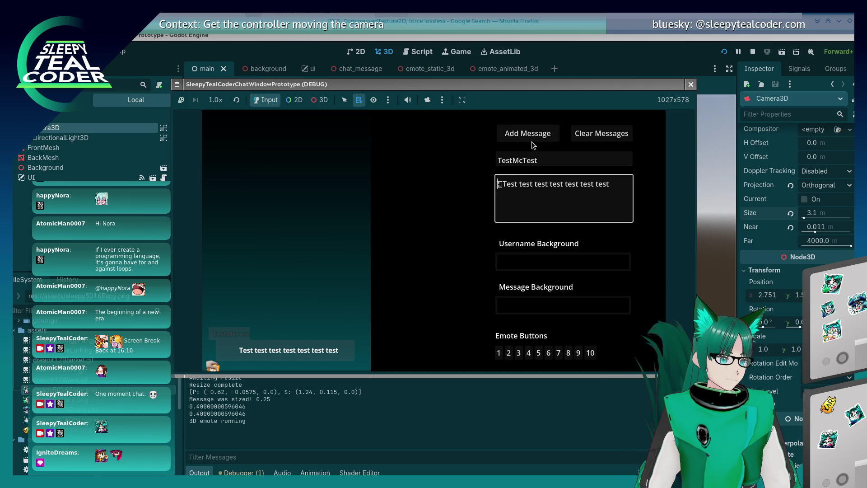
left_click(524, 134)
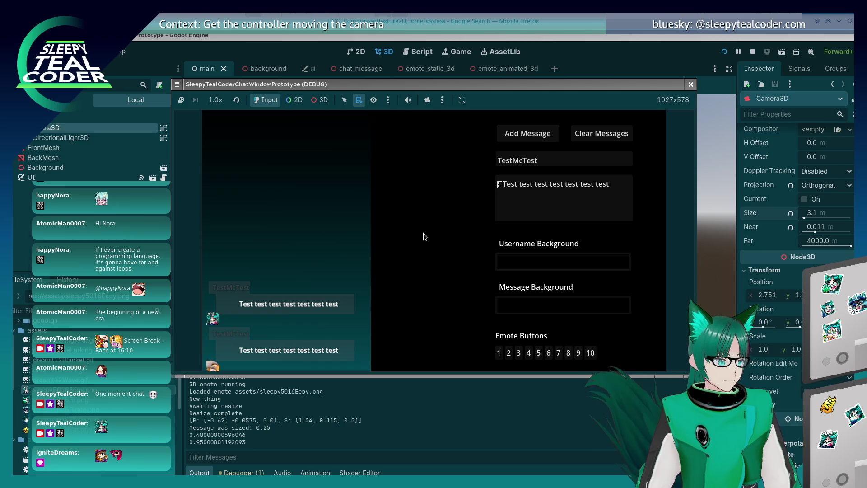
- Enable the camera override, reset it and switch between editor and in-game control, then turn it off
left_click(427, 100)
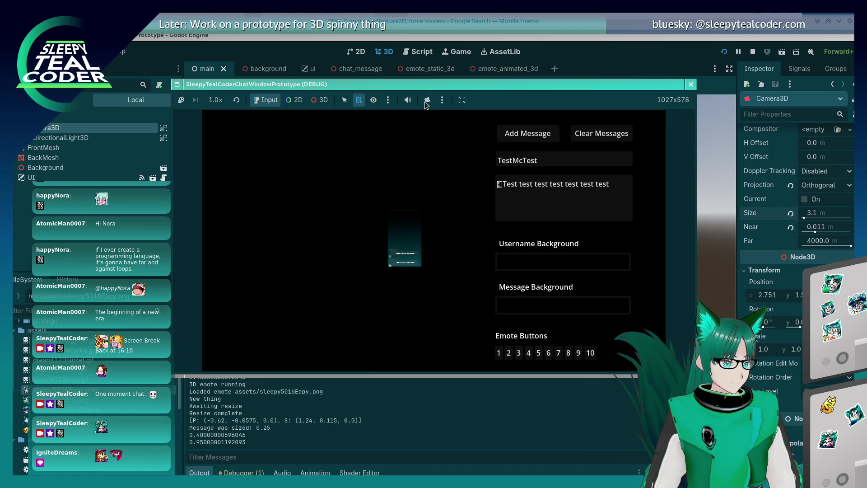
left_click(442, 100)
left_click(446, 125)
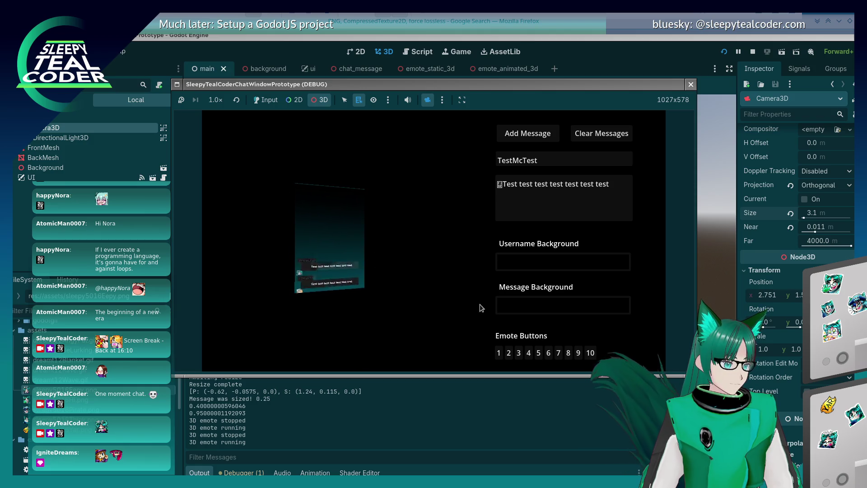
left_click(442, 100)
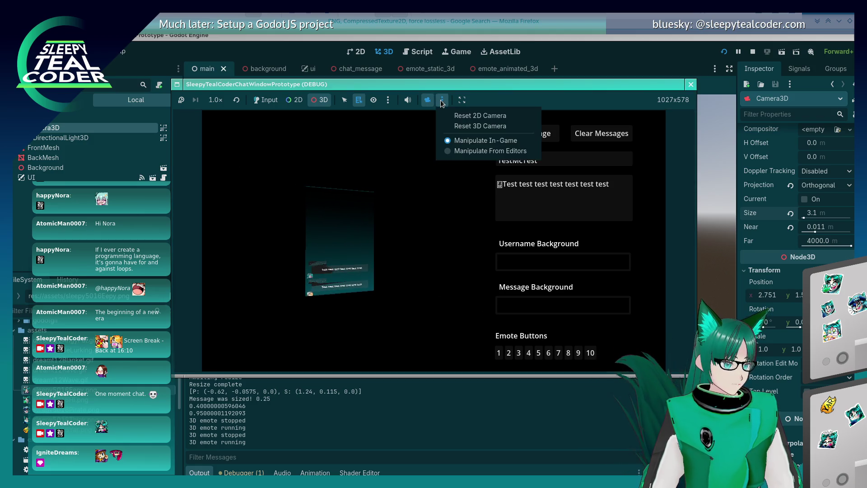
left_click(443, 151)
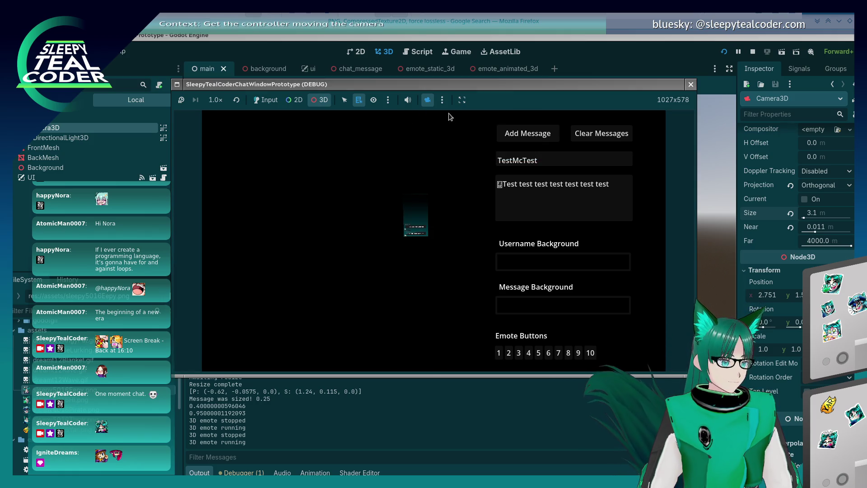
left_click(442, 100)
left_click(451, 140)
left_click(442, 100)
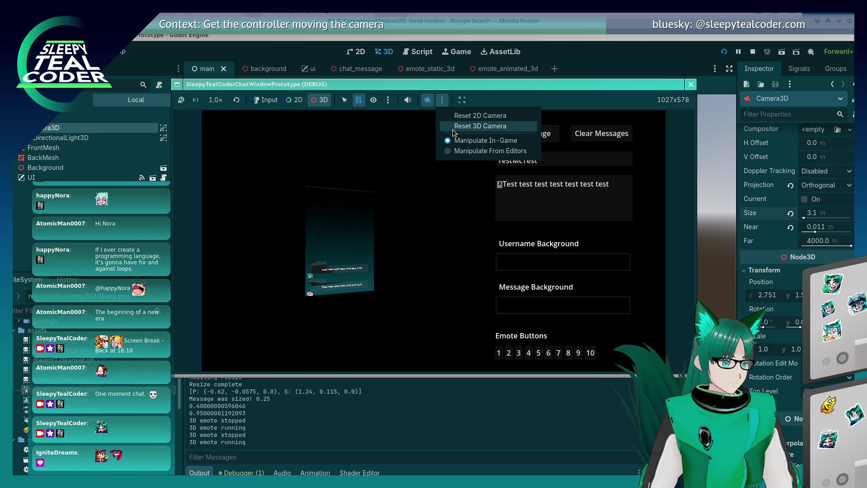
left_click(452, 126)
left_click(425, 101)
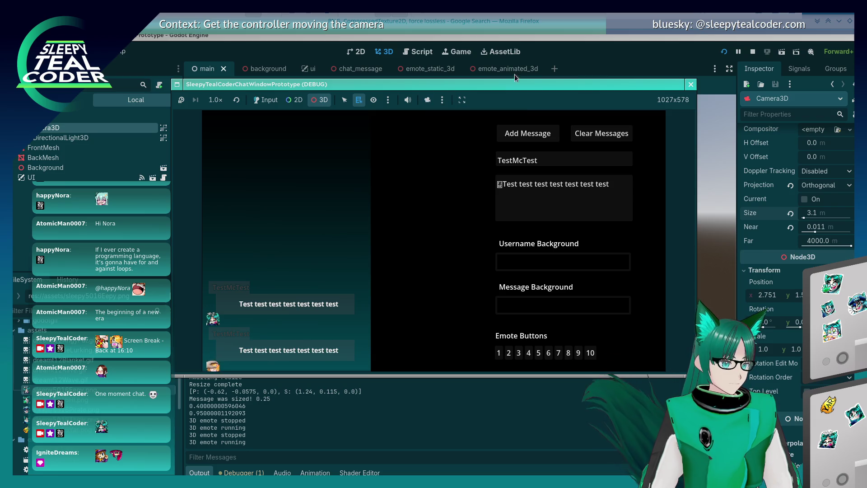
left_click(562, 80)
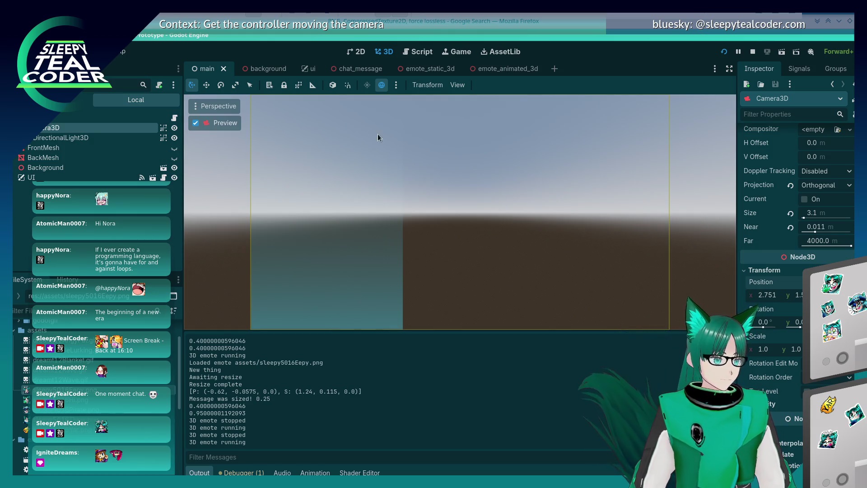
- Move Camera3D about 8.7 m along Z, check it in preview, then save and relaunch the prototype
left_click(195, 123)
scroll(389, 233, "up", 3)
left_click_drag(417, 234, 502, 266)
mouse_move(627, 260)
left_mouse_down()
mouse_move(510, 209)
mouse_move(425, 247)
left_mouse_up()
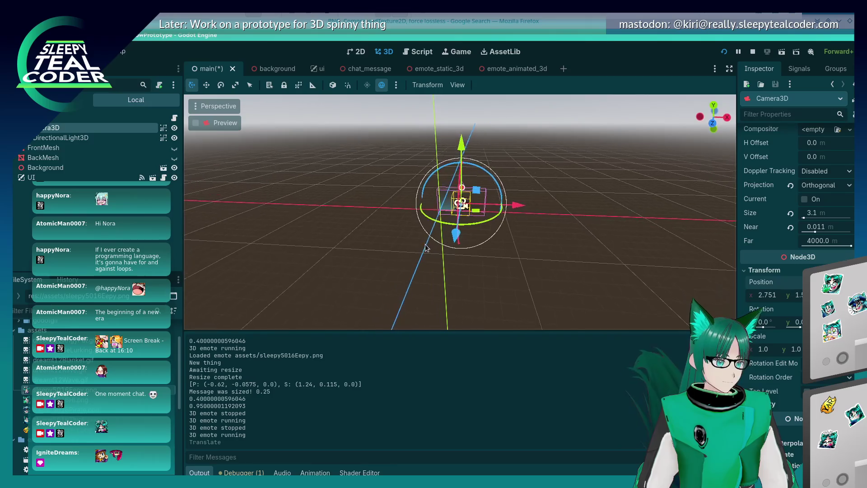
left_click(191, 123)
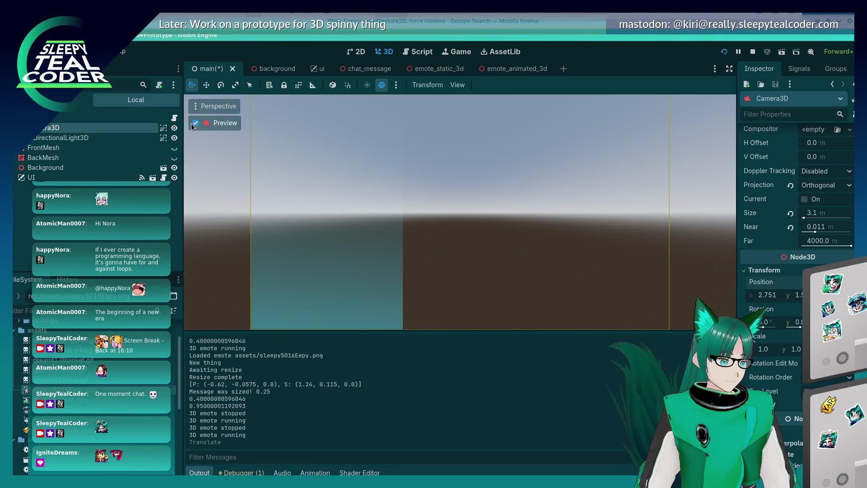
left_click(195, 122)
left_click(723, 51)
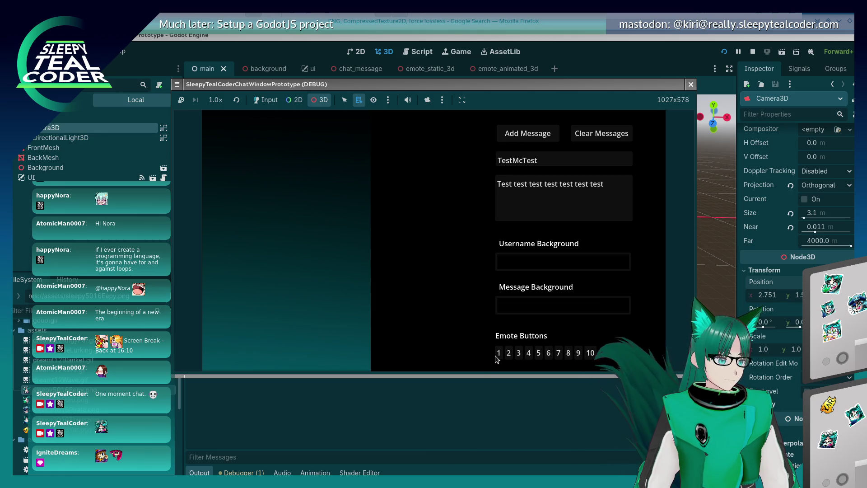
- Post two emote test messages in the running game, swapping the emote for the second one
left_click(266, 99)
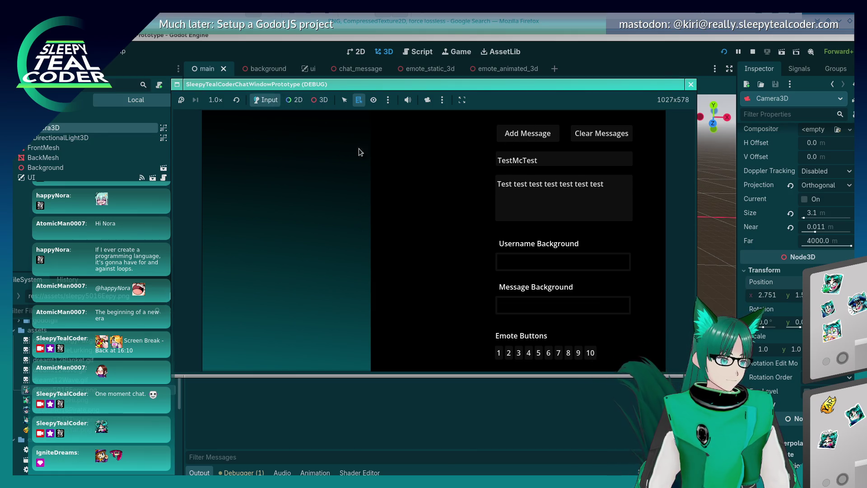
left_click(519, 205)
left_click(498, 353)
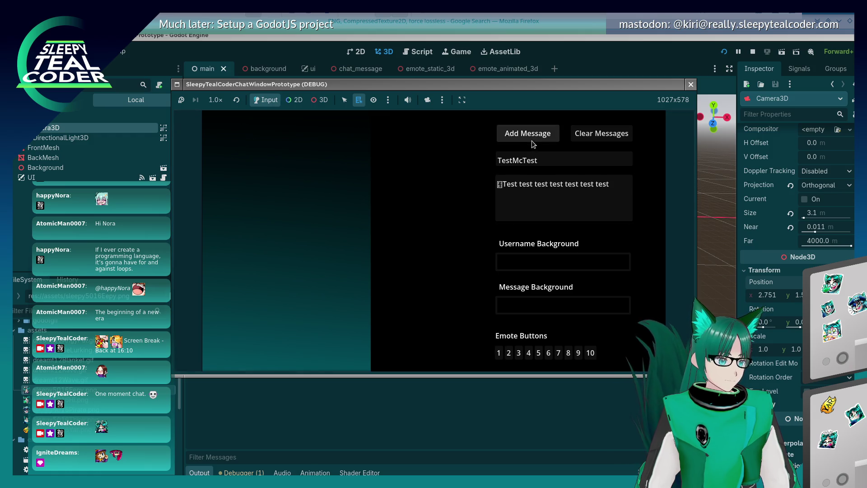
left_click(495, 209)
key("Delete")
left_click(518, 353)
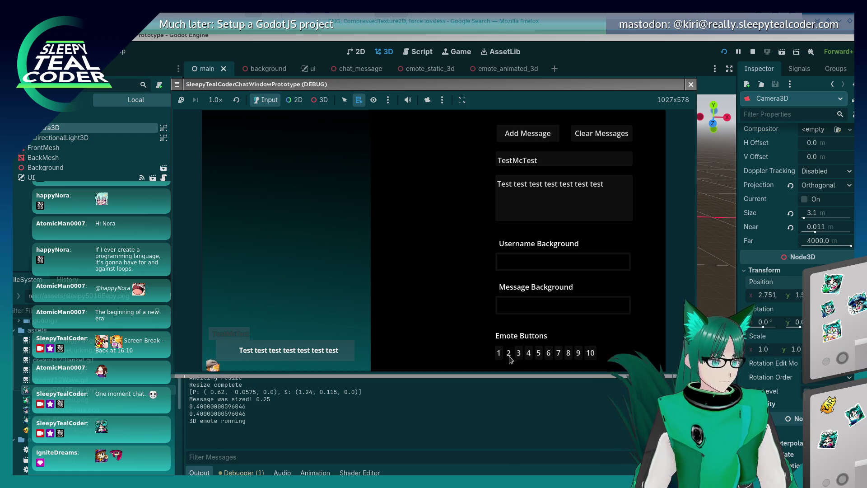
left_click(528, 135)
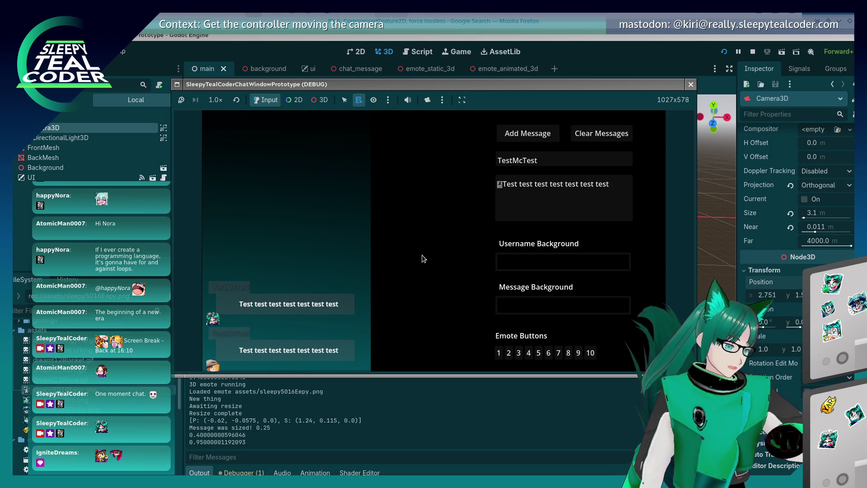
- Post a third emote message, then go back to the editor's 3D view
left_click(514, 182)
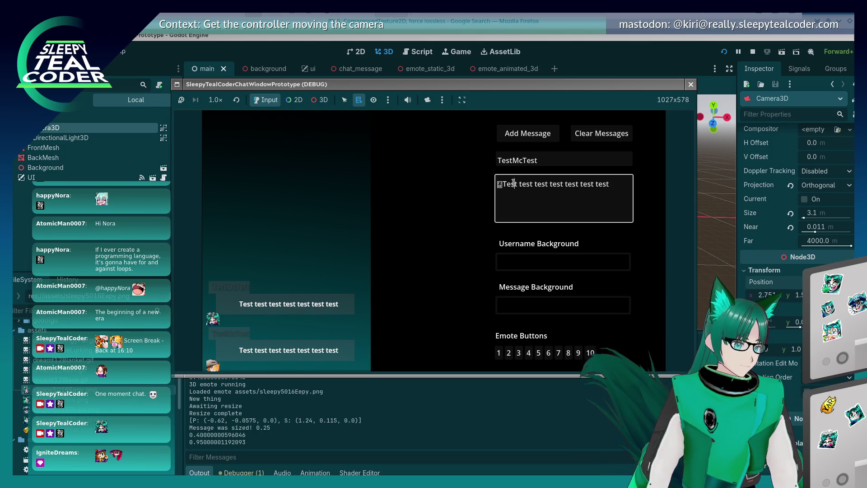
left_click(538, 351)
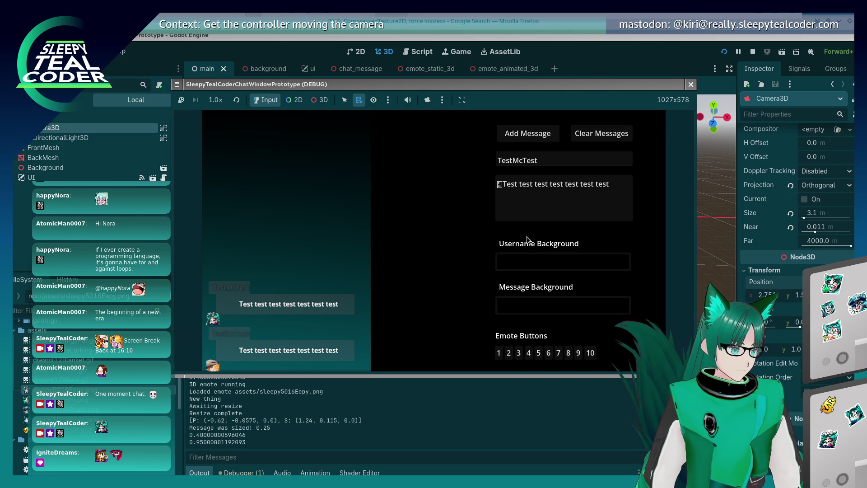
left_click(527, 135)
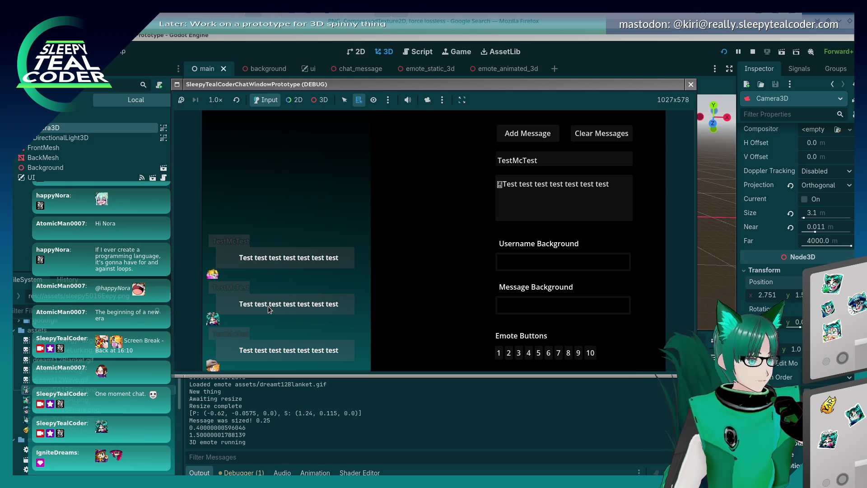
left_click(522, 42)
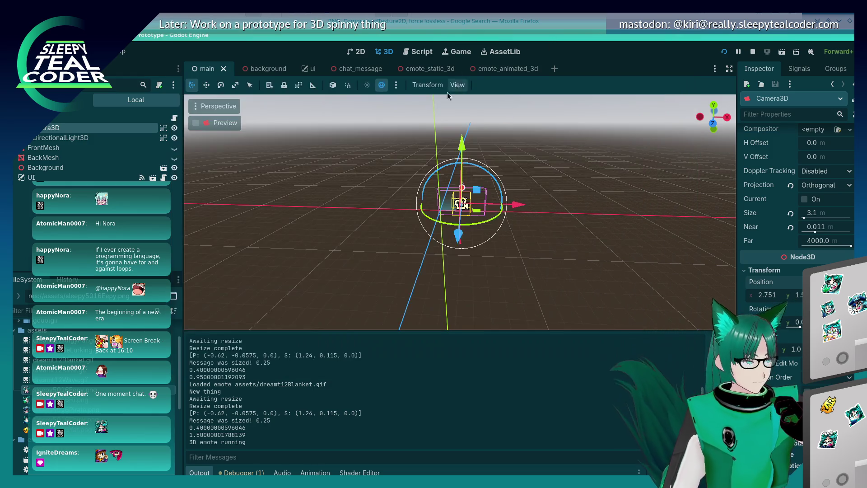
- Open the chat_message.gd script in the script editor
key("ctrl+F3")
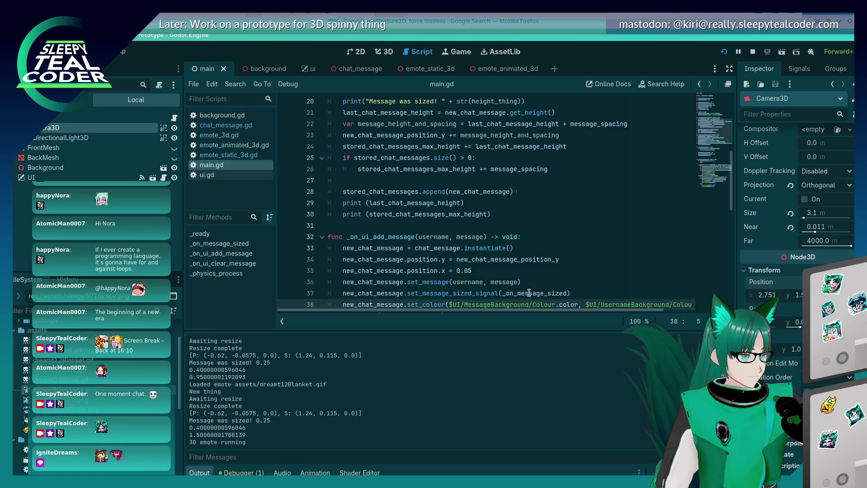
scroll(529, 293, "down", 10)
scroll(523, 290, "up", 9)
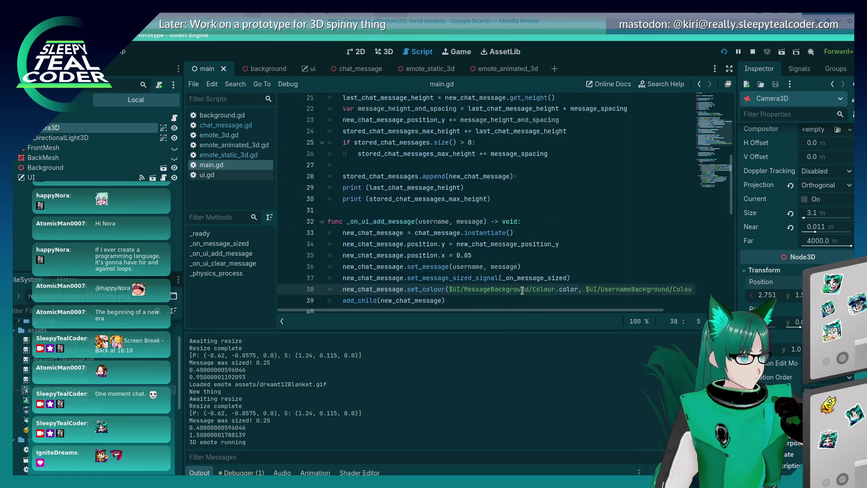
left_click(242, 126)
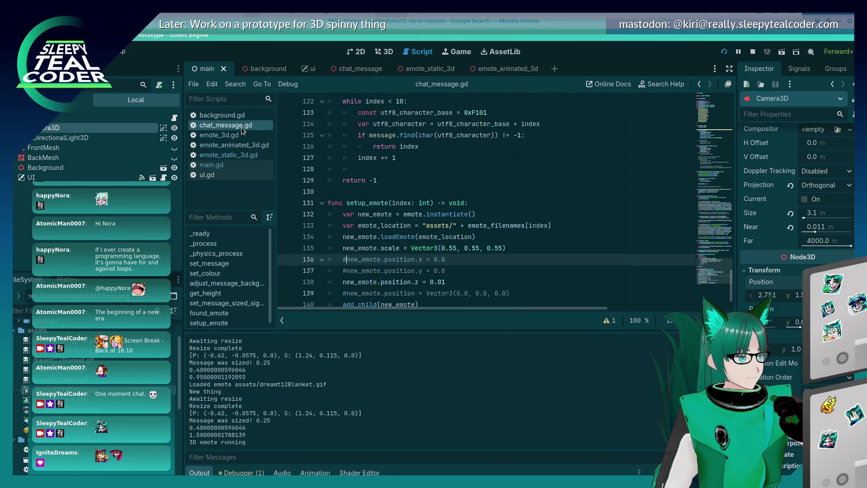
- Change the emote scale on line 135 to Vector3(0.58, 0.58, 0.58)
left_click(452, 248)
key("BackSpace")
key("Delete")
type("6")
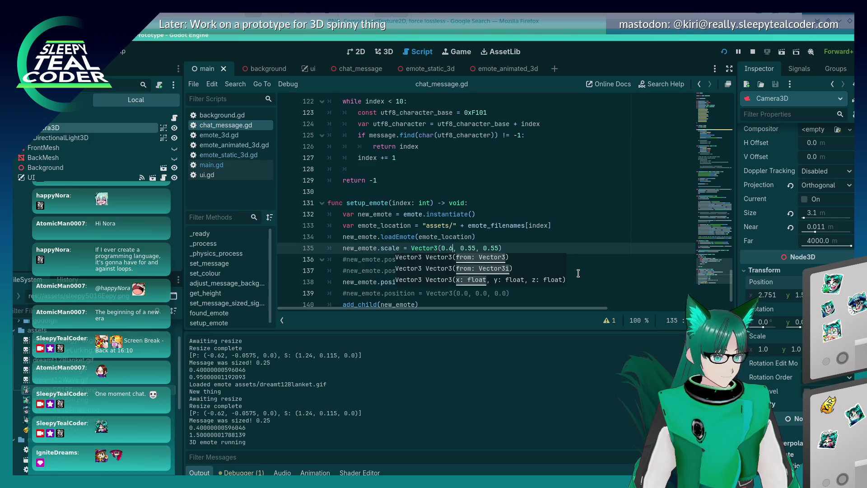
key("BackSpace")
type("58")
key("Right")
key("Right")
key("Right")
key("Delete")
type("8")
key("Right")
key("Right")
key("Right")
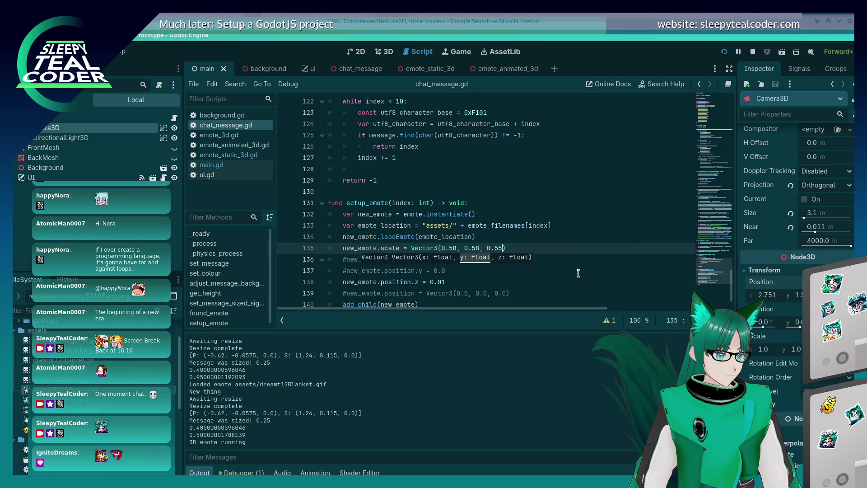
key("BackSpace")
type("8")
- Run the project, post an emote test message, then return to chat_message.gd
left_click(724, 51)
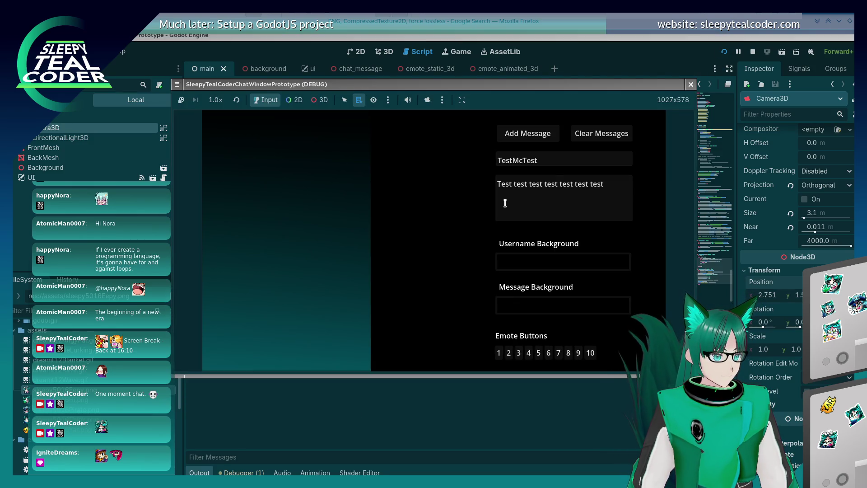
left_click(498, 352)
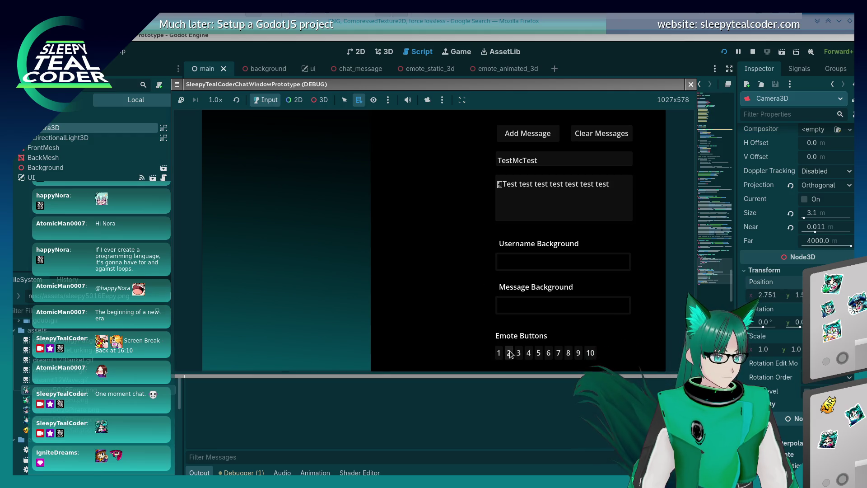
left_click(528, 134)
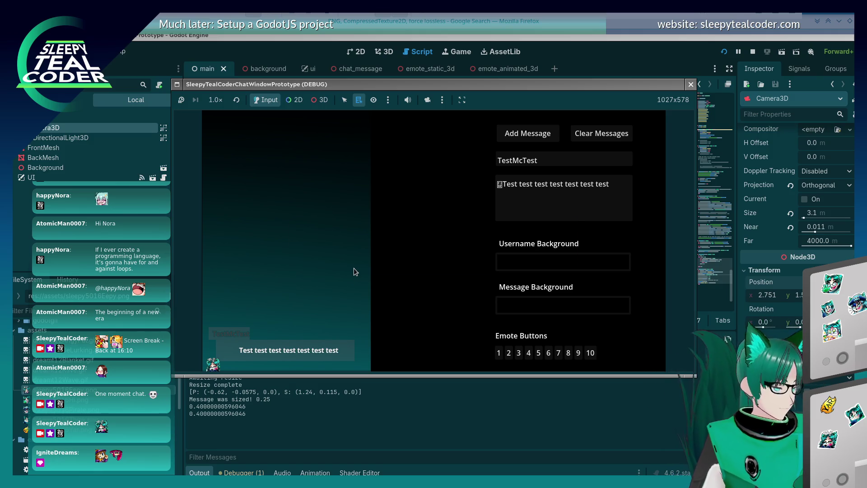
key("alt+Tab")
key("alt+Tab")
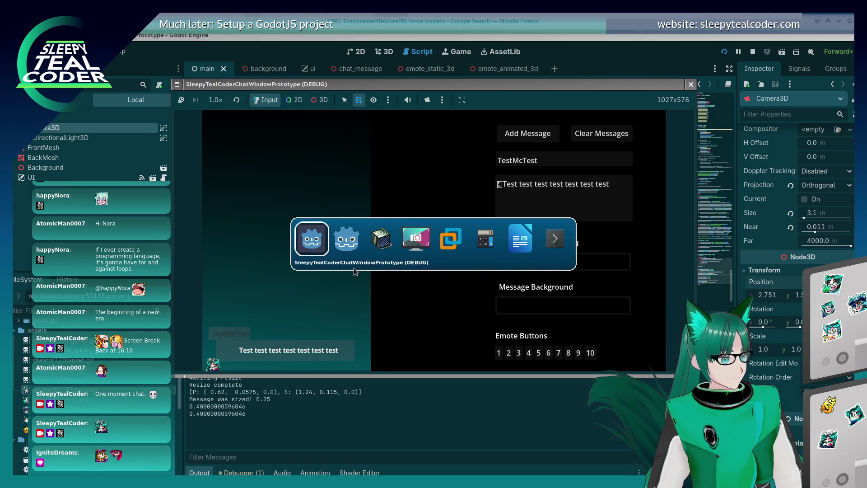
key("alt+Tab")
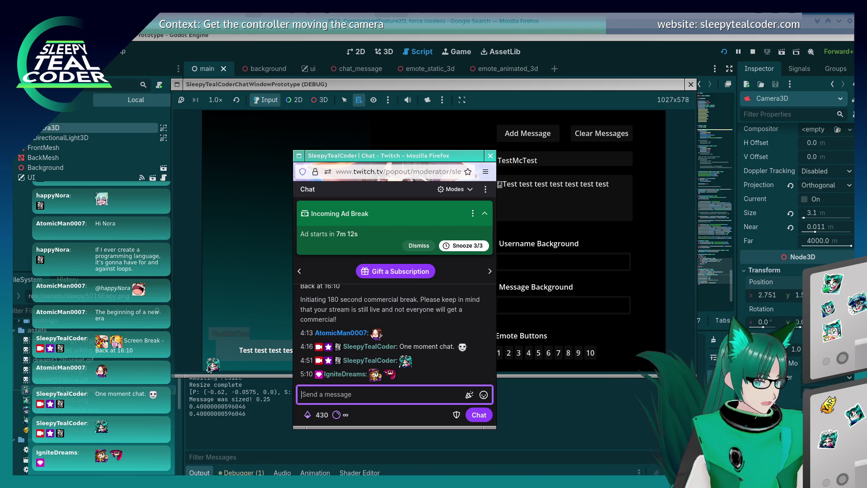
left_click(625, 93)
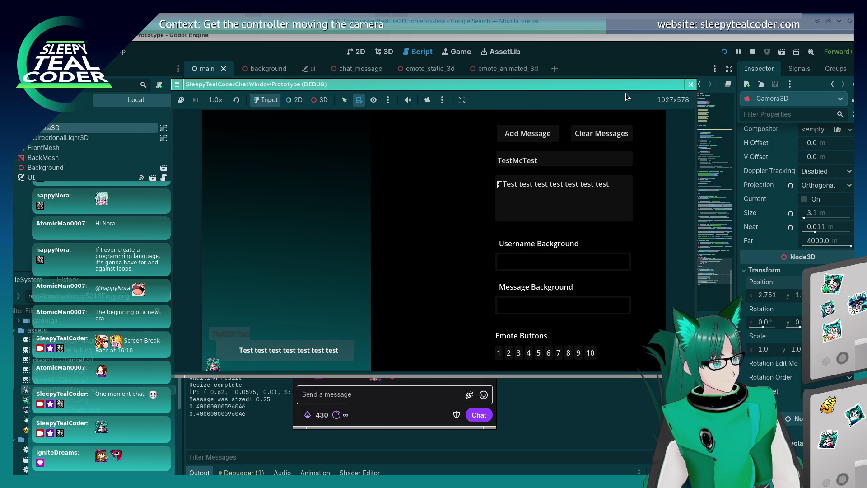
left_click(640, 45)
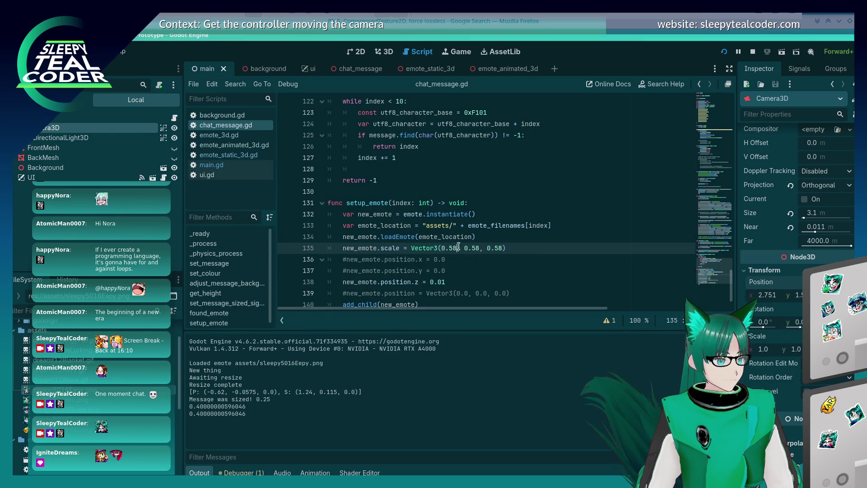
- Change the emote scale to Vector3(0.57, 0.57, 0.57) and rerun the project with F5
key("Right")
key("Right")
key("Right")
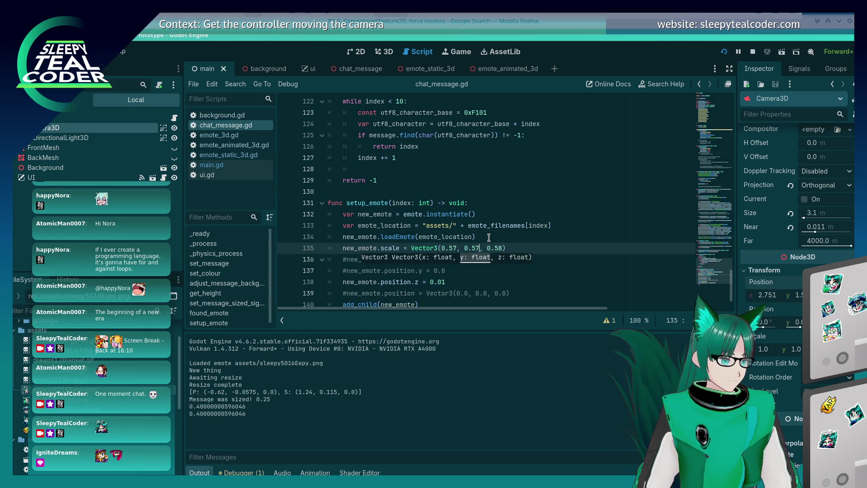
key("Right")
key("Right")
key("Right")
type("7")
key("F5")
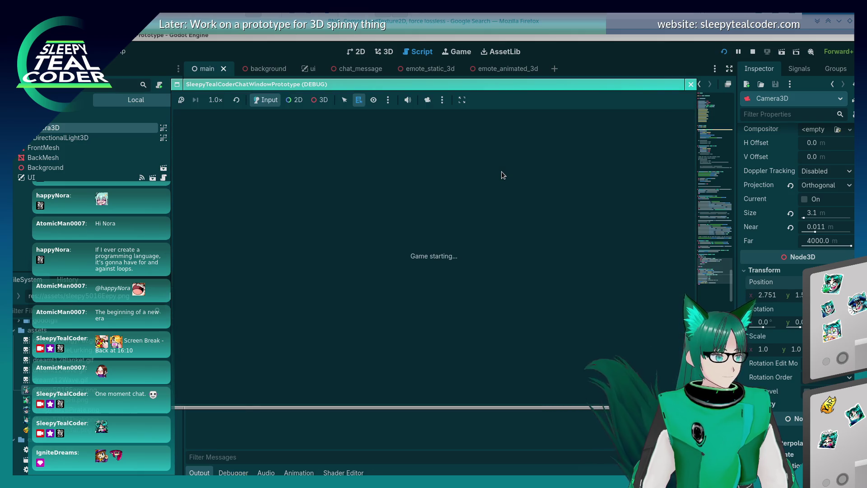
- Post two stacked emote chat messages in the running game
key("alt+Tab")
key("alt+Tab")
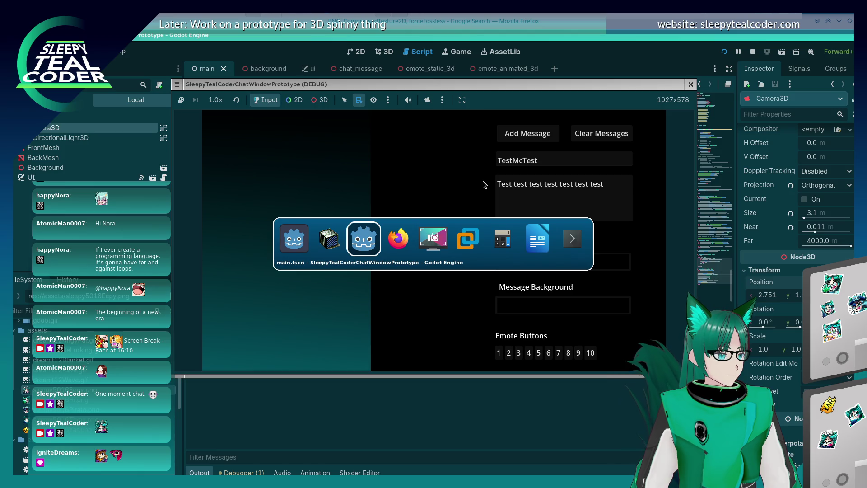
key("alt+Tab")
key("alt+Tab")
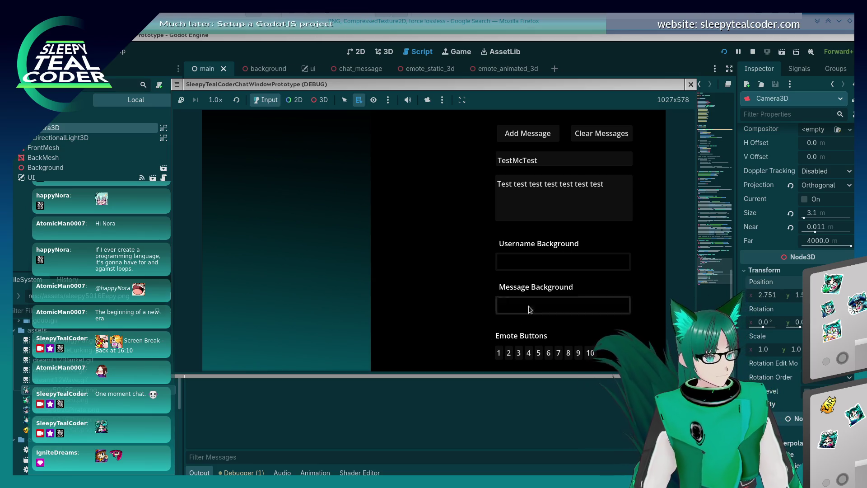
left_click(505, 353)
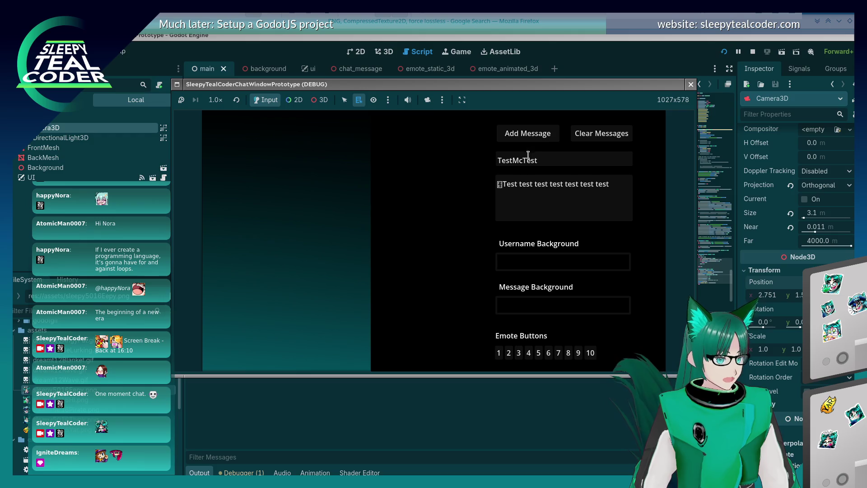
left_click(527, 134)
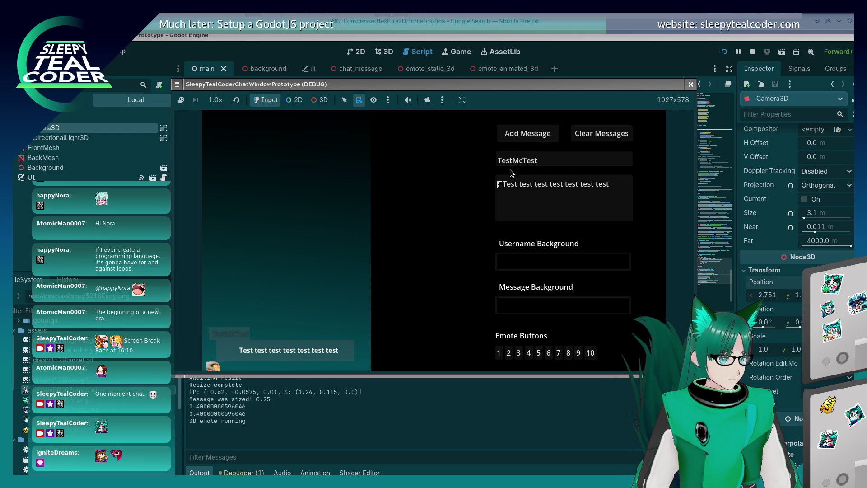
left_click(511, 199)
key("BackSpace")
left_click(509, 352)
left_click(543, 136)
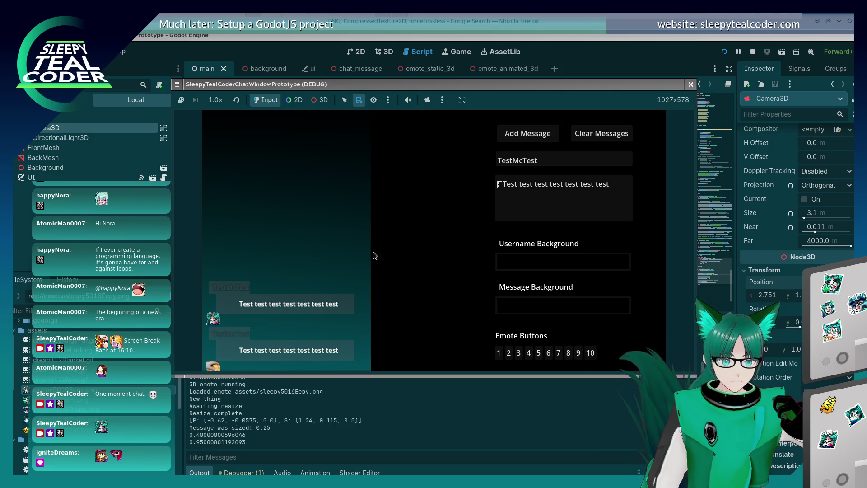
- Enable the editor camera override on the running game, then return to chat_message.gd
key("alt+Tab")
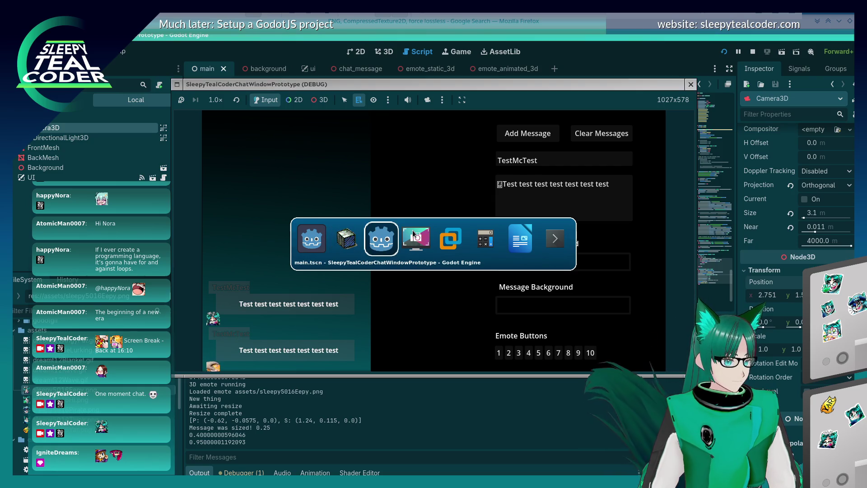
left_click(413, 229)
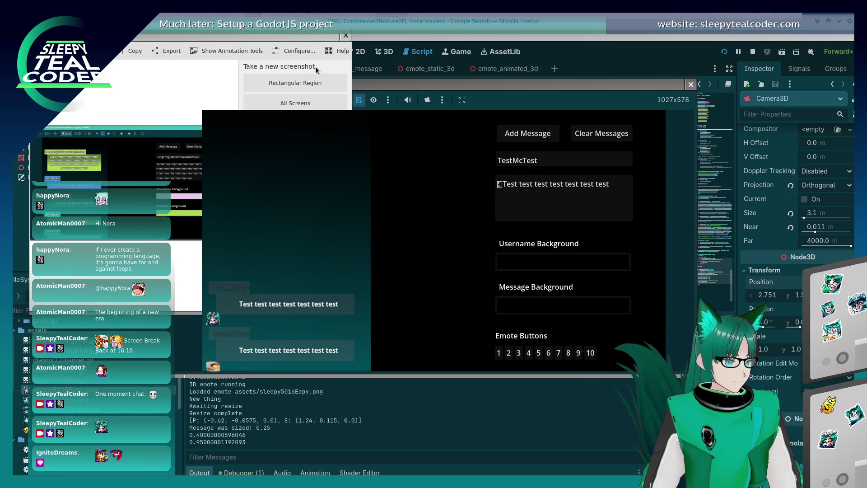
left_click(419, 41)
key("alt+Tab")
key("alt+Tab")
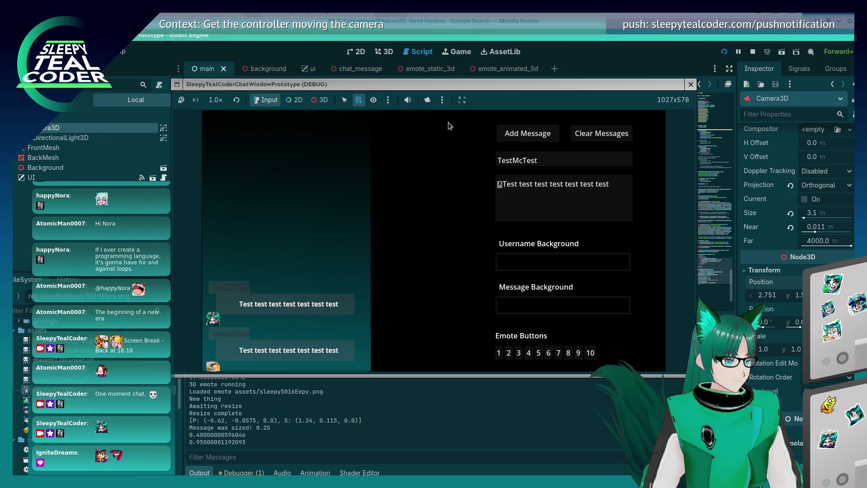
left_click(427, 100)
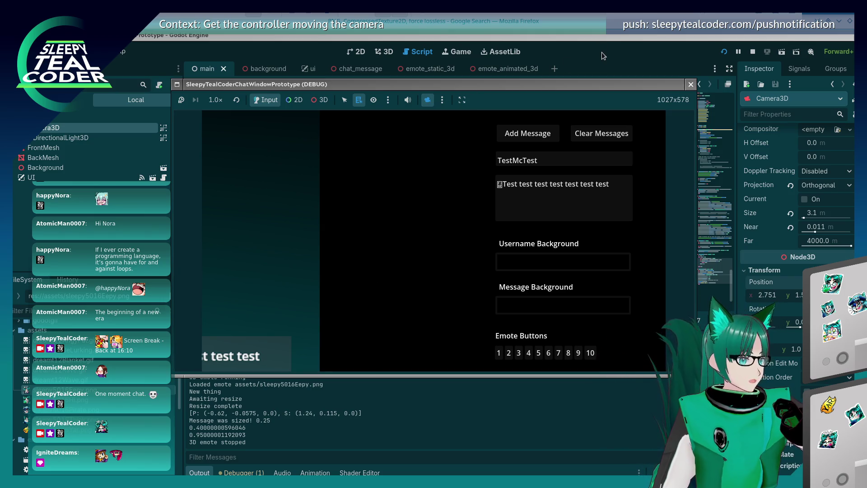
left_click(566, 50)
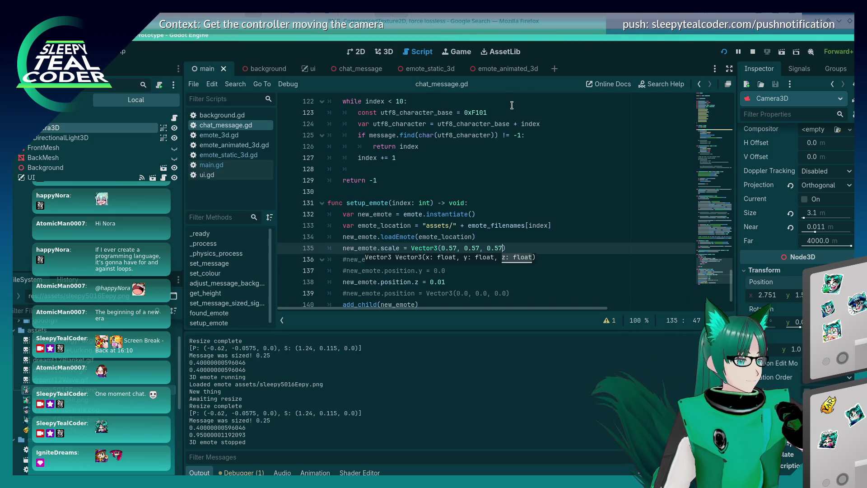
- Reset and switch the camera override to 3D, zoom in and out, then stop the game
key("alt+Tab")
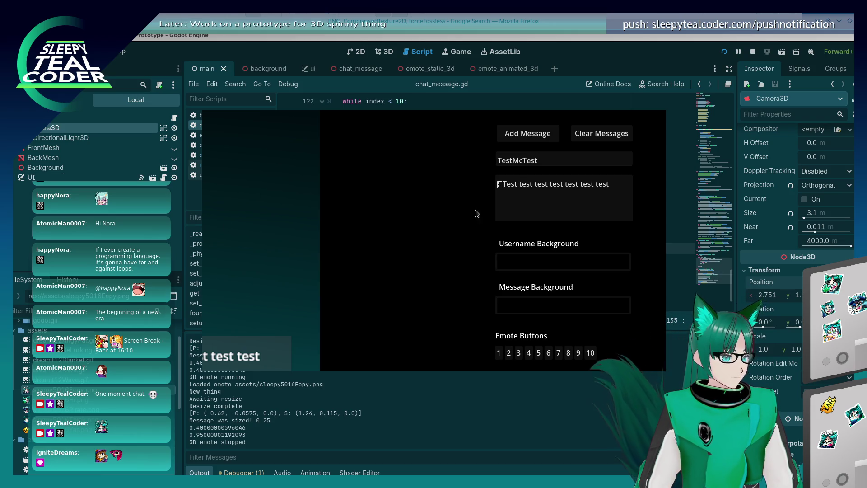
key("alt+Tab")
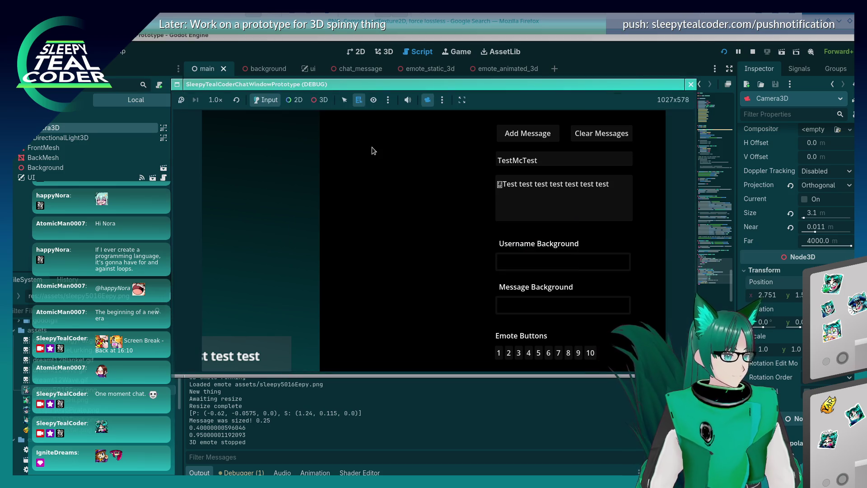
left_click(443, 101)
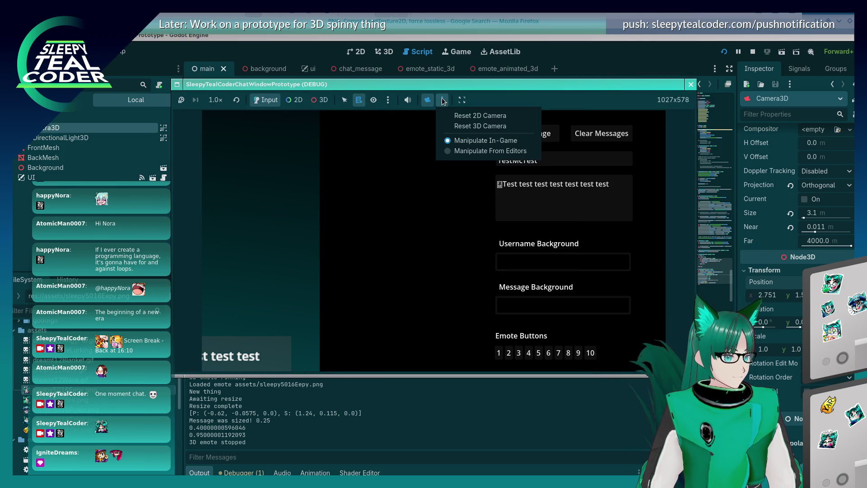
left_click(465, 126)
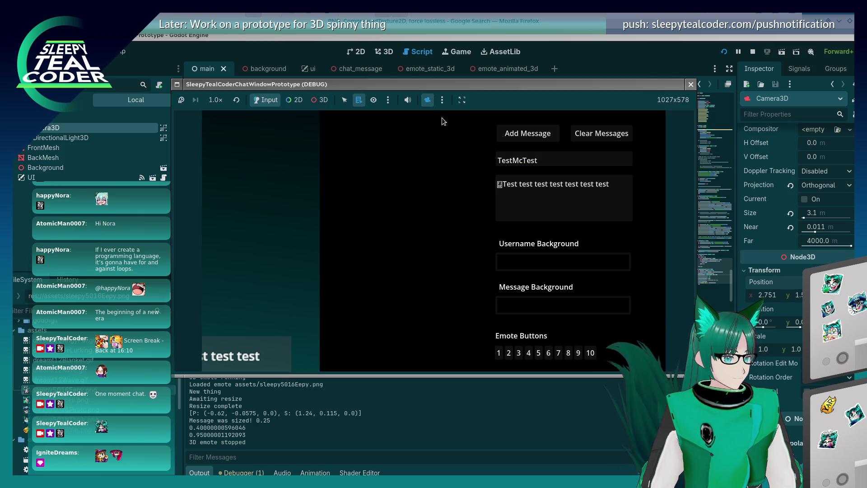
left_click(321, 100)
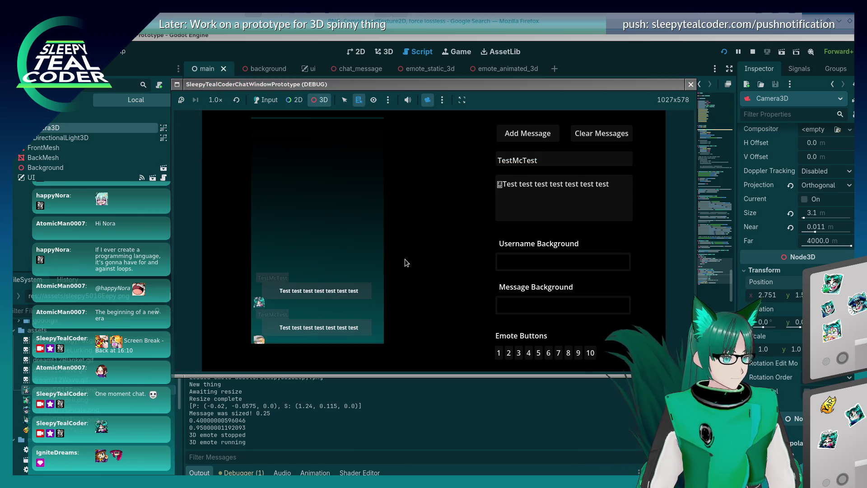
scroll(404, 258, "up", 2)
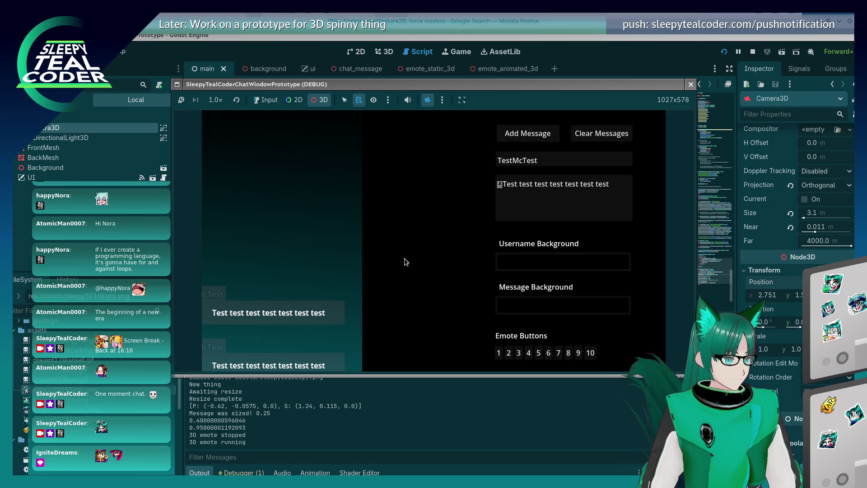
scroll(402, 261, "down", 3)
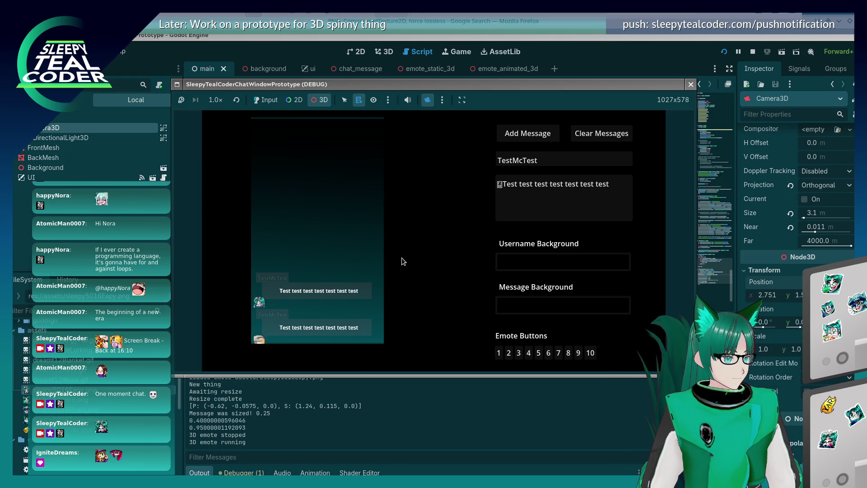
left_click(690, 84)
left_click(384, 52)
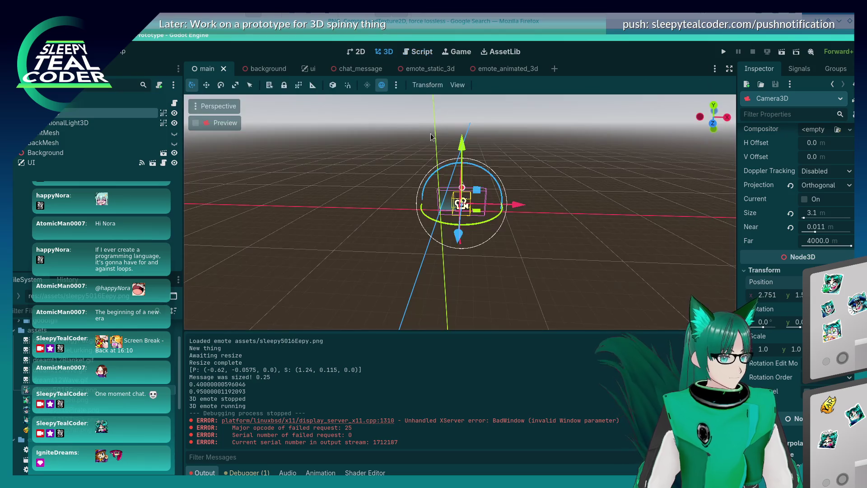
- Drag the camera along its Z axis, toggle its preview, then run and stop the project
left_click_drag(511, 233, 529, 246)
left_click(195, 123)
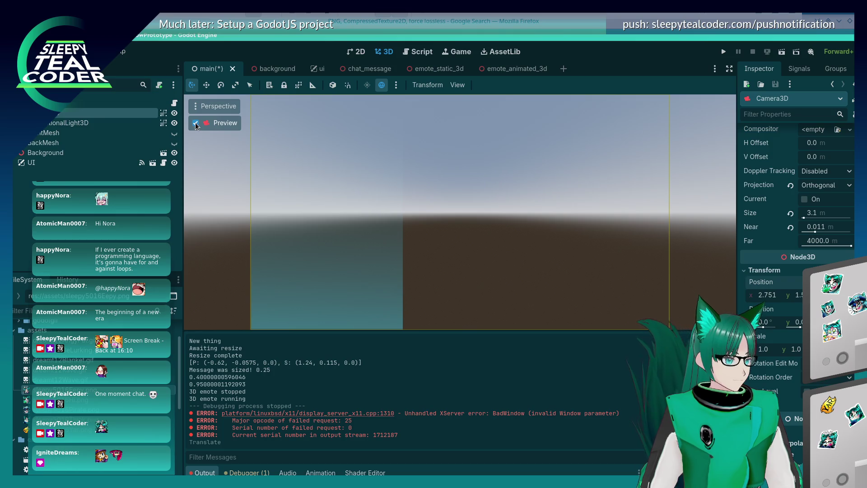
left_click(195, 123)
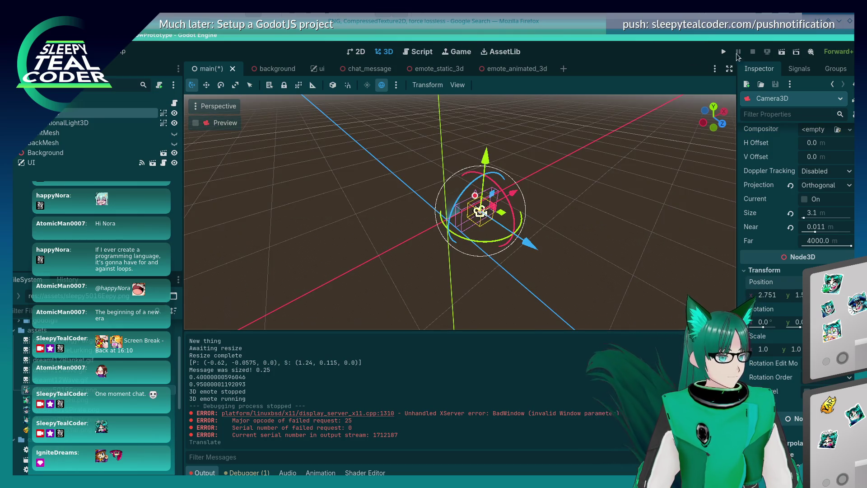
left_click(723, 52)
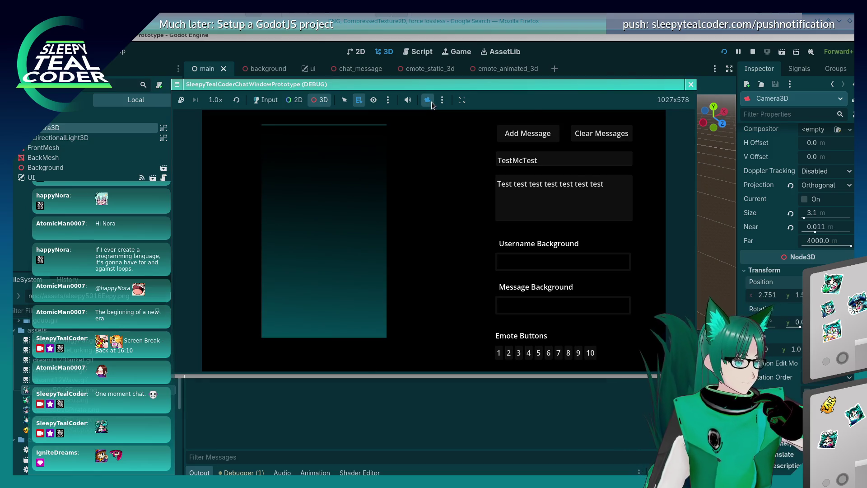
left_click(690, 84)
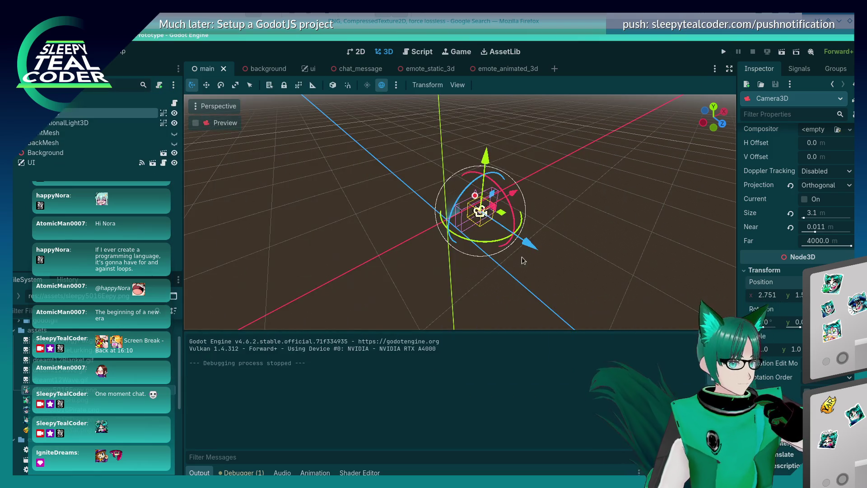
- Nudge the camera slightly, save and run, toggle the camera override on, off, on, then stop
left_click_drag(525, 250, 518, 243)
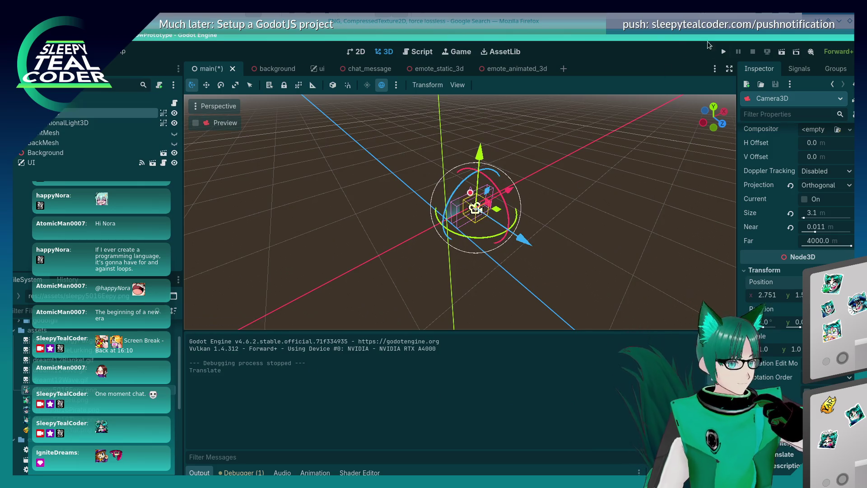
left_click(723, 52)
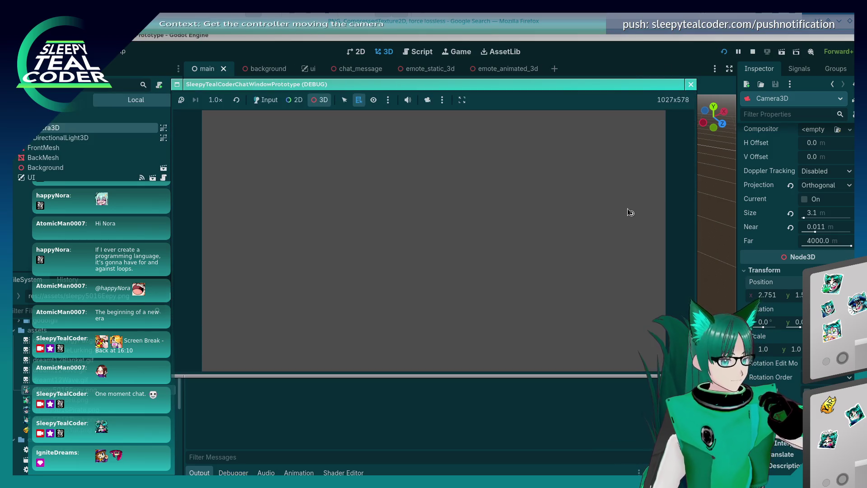
left_click(430, 103)
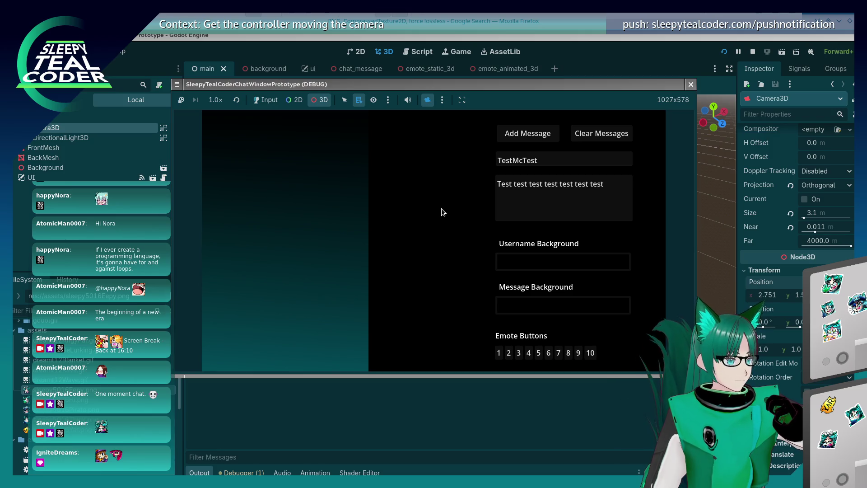
left_click(425, 102)
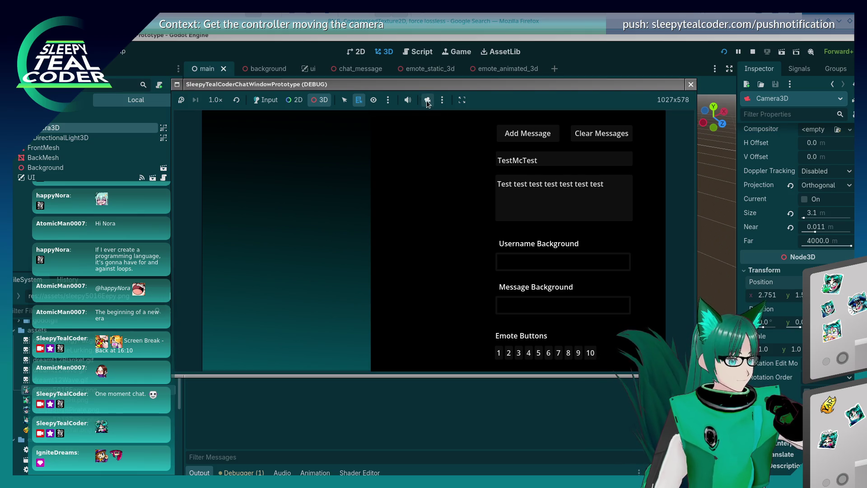
left_click(427, 102)
left_click(695, 85)
- Nudge the camera a bit further, run with camera override on, stop, and rerun
left_click(522, 239)
left_click(521, 239)
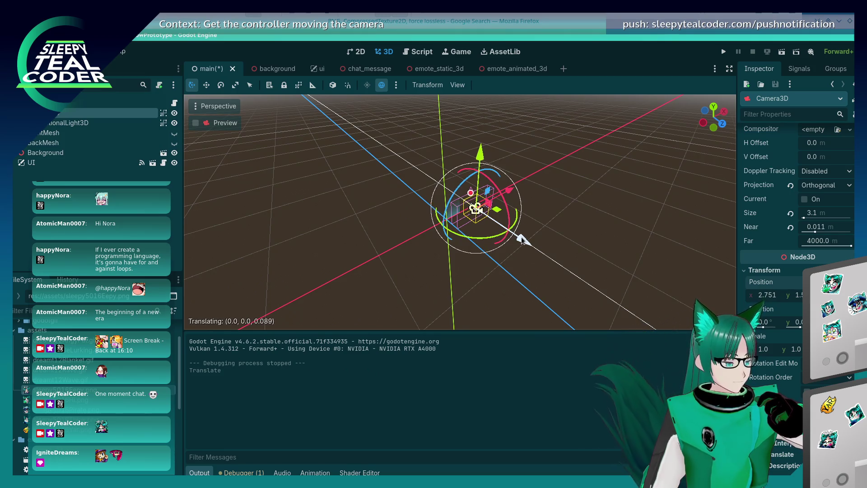
left_click(723, 51)
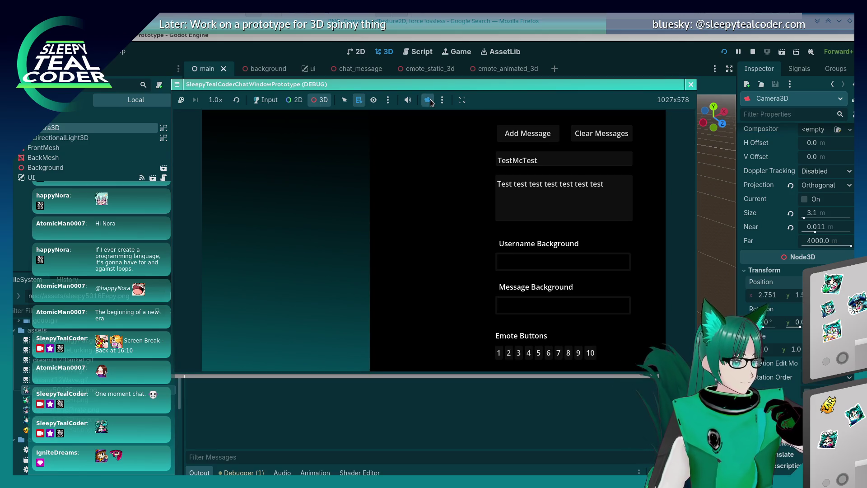
left_click(429, 99)
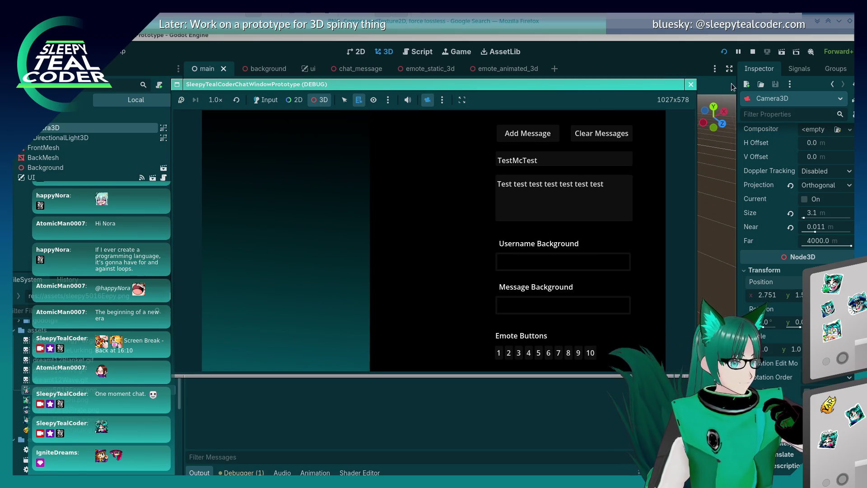
left_click(691, 84)
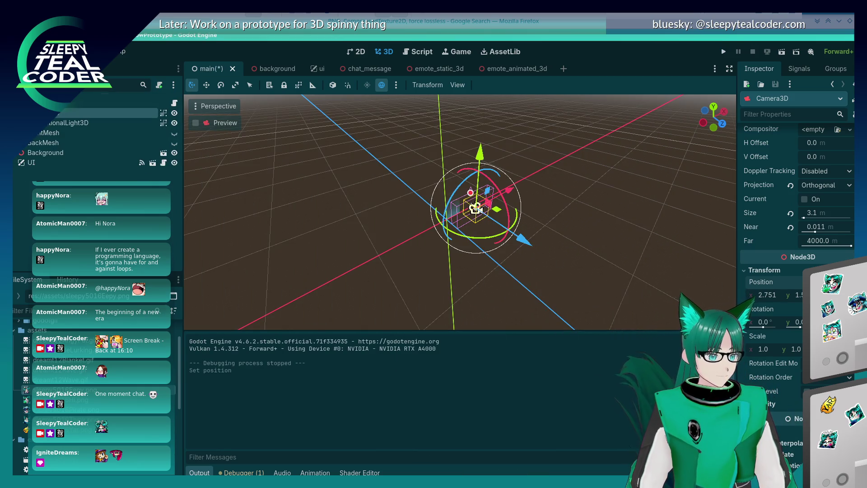
left_click(724, 51)
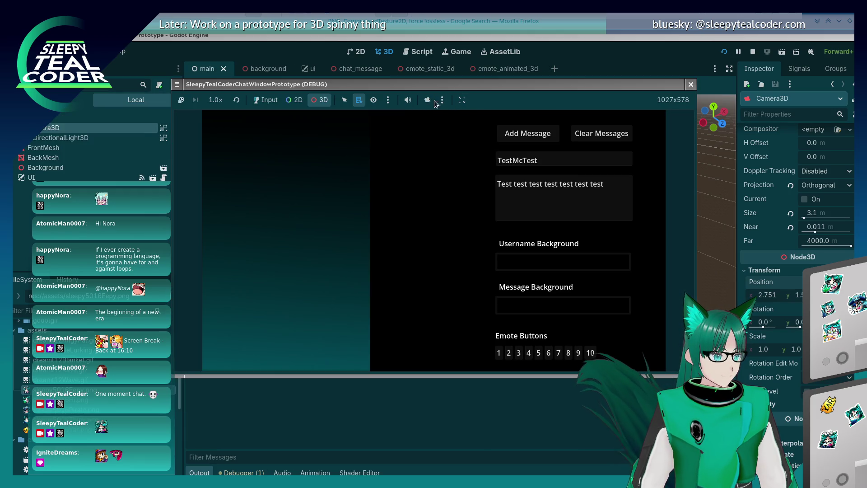
- Turn on the camera override and post an emote test message
left_click(428, 101)
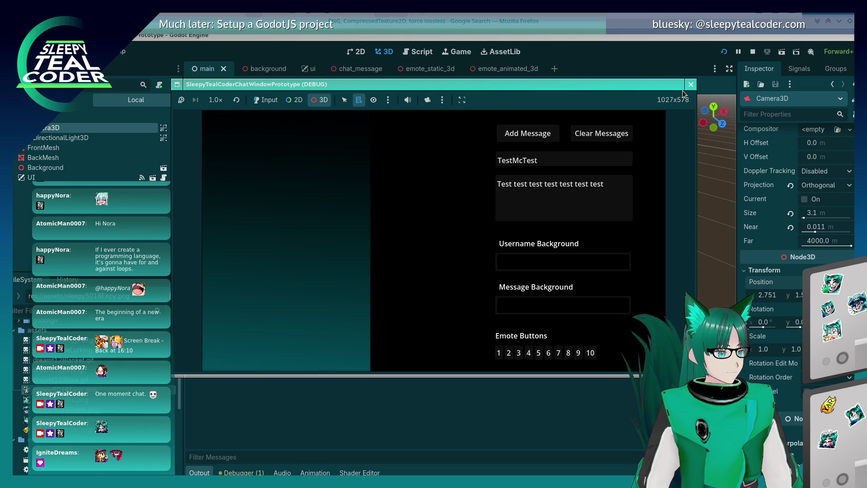
left_click(428, 100)
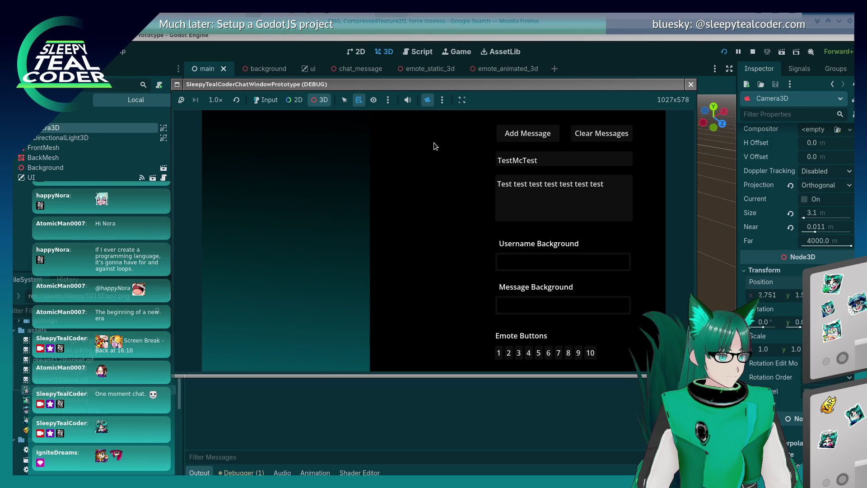
left_click(266, 100)
left_click(498, 355)
left_click(513, 136)
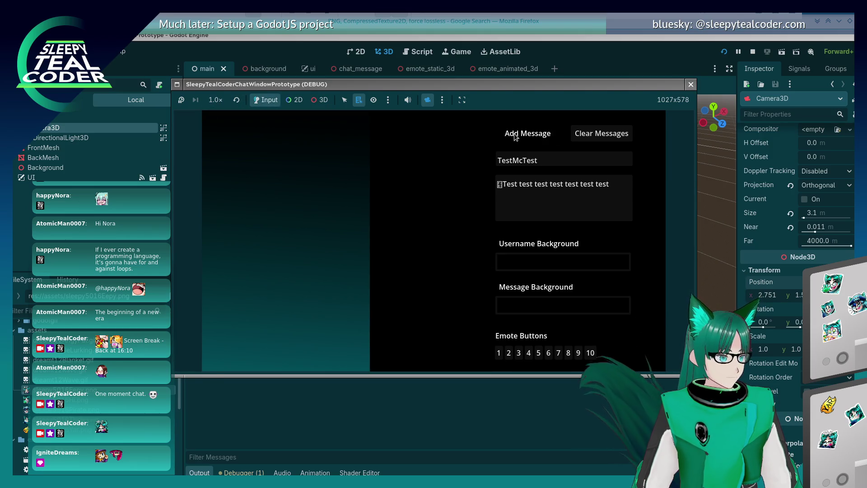
- Toggle the camera override off and on twice to compare views
left_click(428, 101)
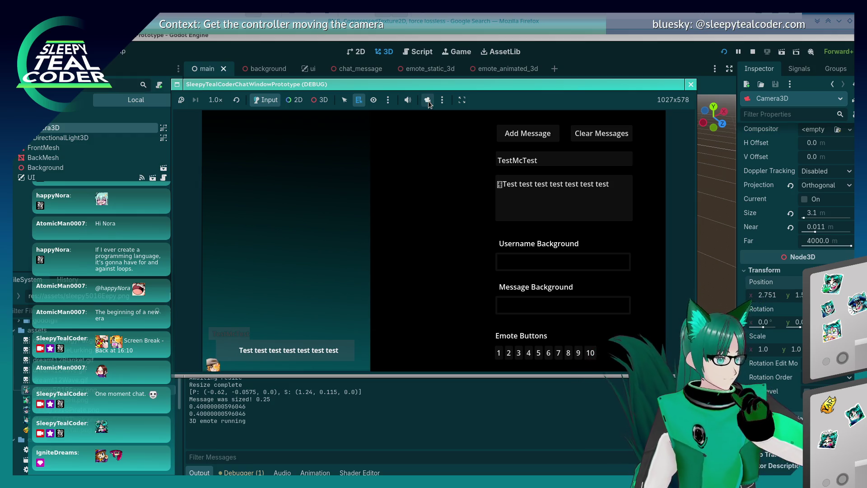
left_click(428, 101)
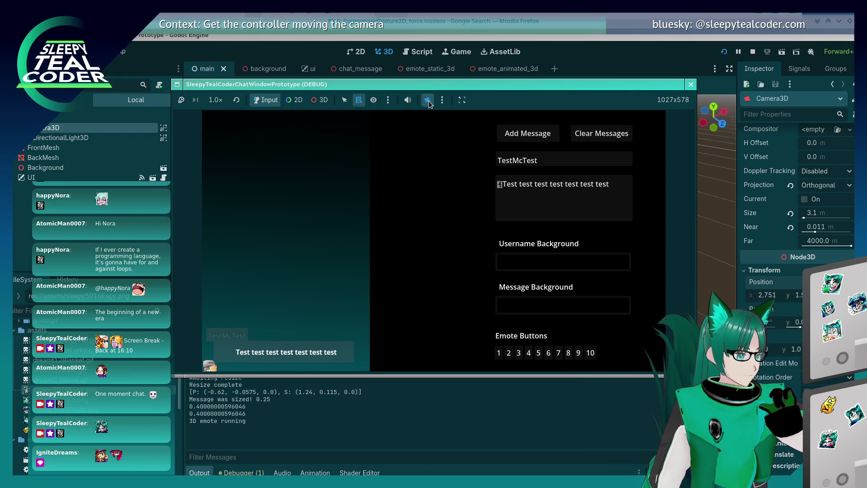
left_click(428, 102)
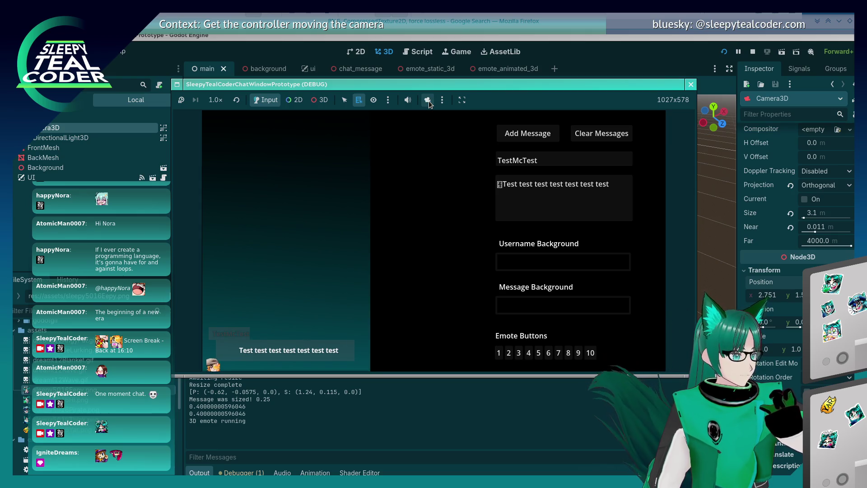
left_click(428, 101)
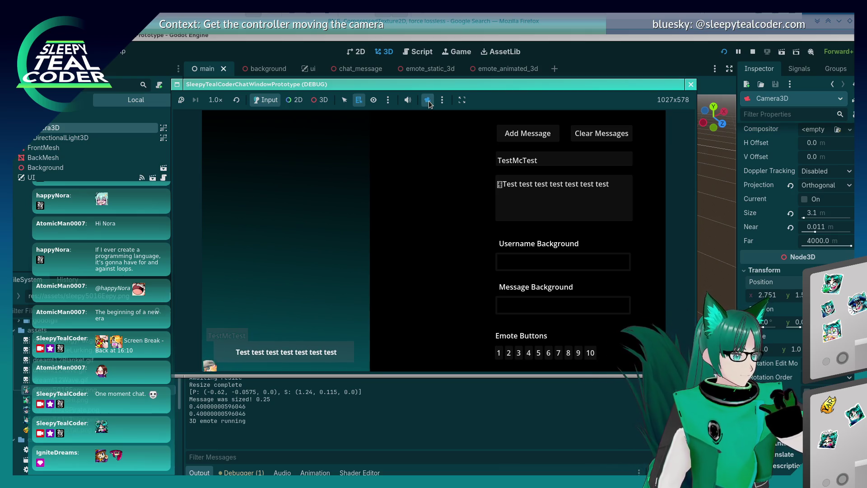
- Post two messages with green and then magenta username backgrounds
left_click(581, 261)
left_click(623, 154)
left_click(585, 157)
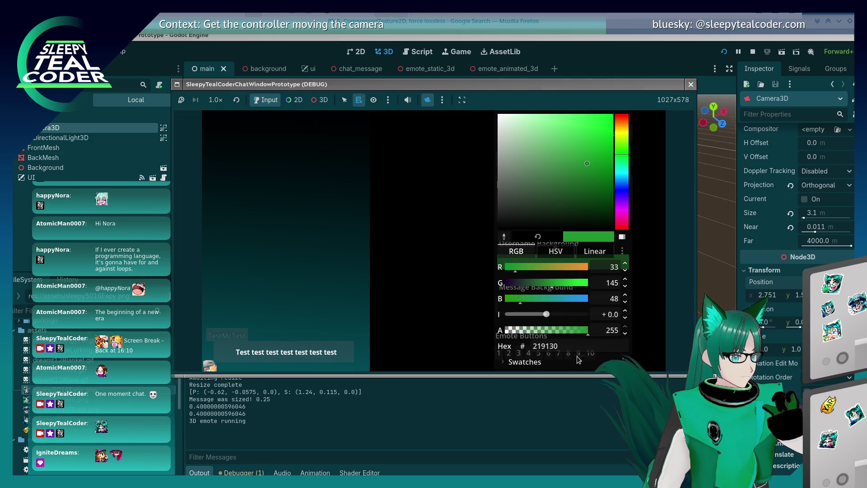
left_click(438, 299)
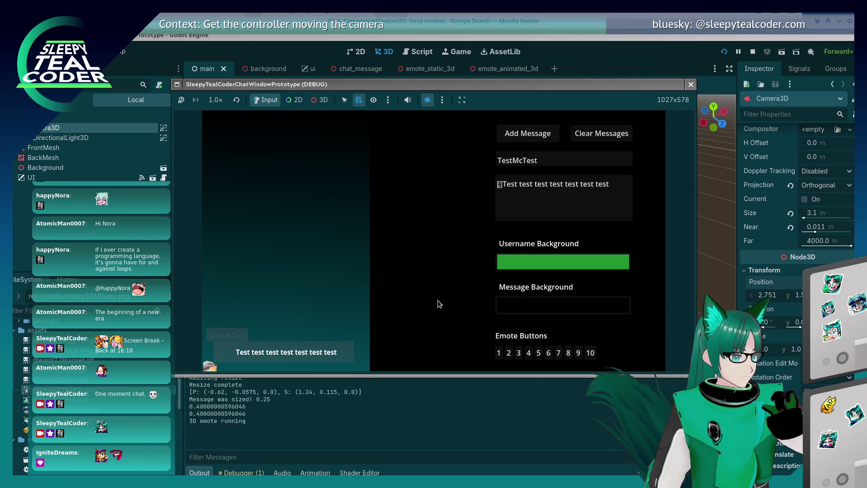
left_click(533, 135)
left_click(560, 262)
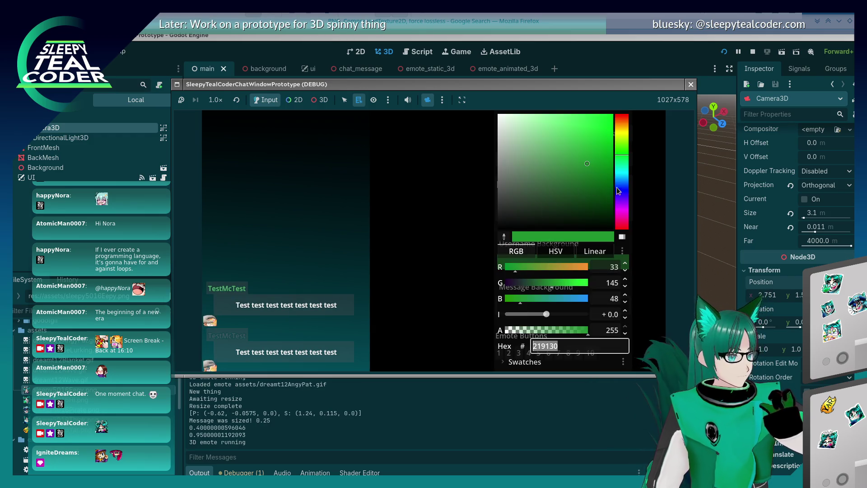
left_click_drag(617, 188, 622, 200)
left_click(622, 207)
left_click(567, 143)
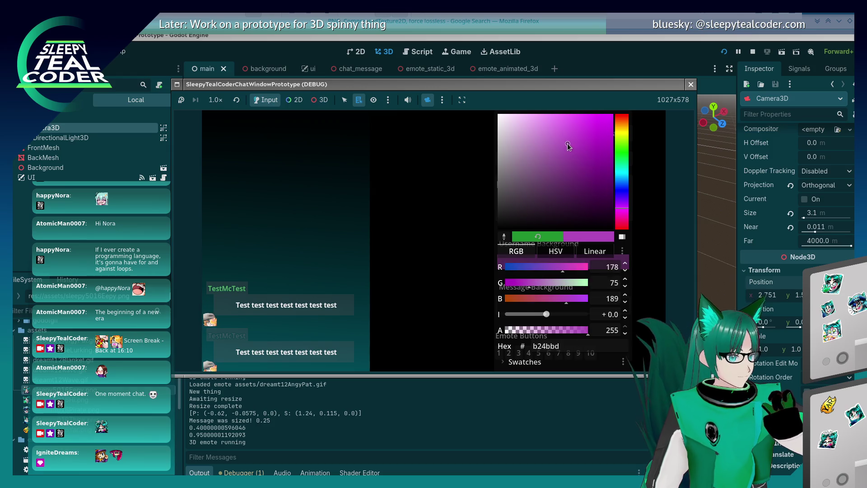
left_click(449, 197)
left_click(532, 137)
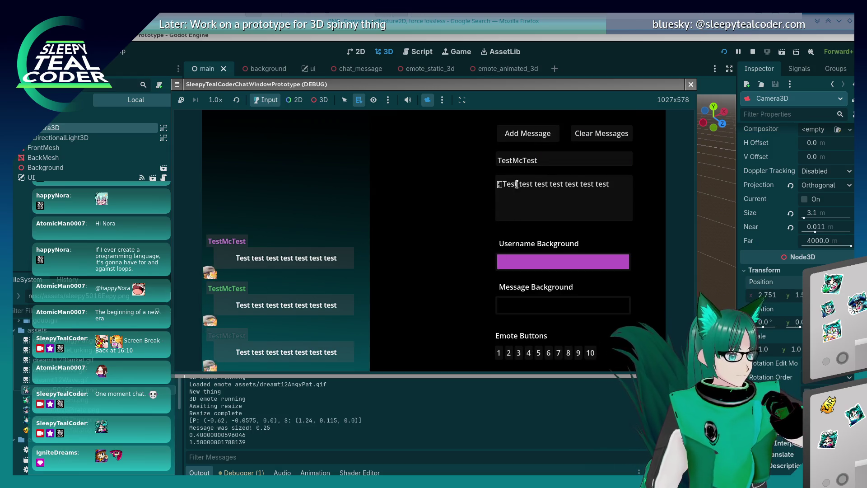
- Post messages with dark purple and then light green username backgrounds
left_click(561, 261)
left_click(589, 200)
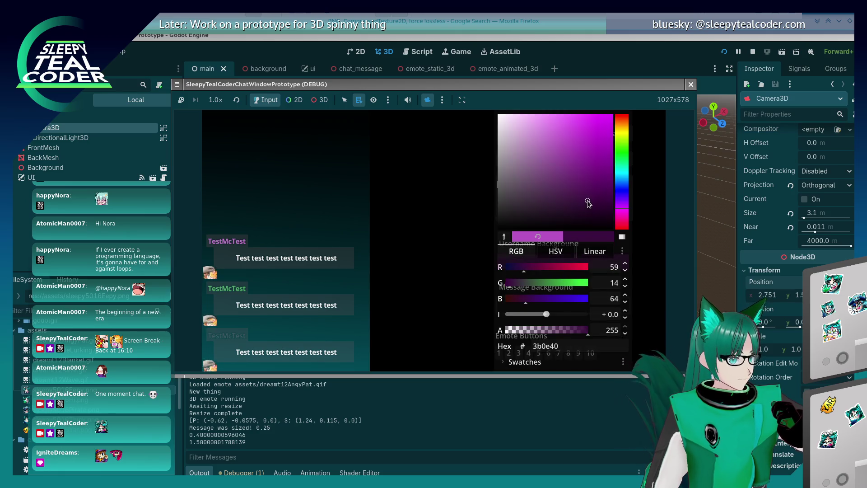
left_click(454, 240)
left_click(513, 133)
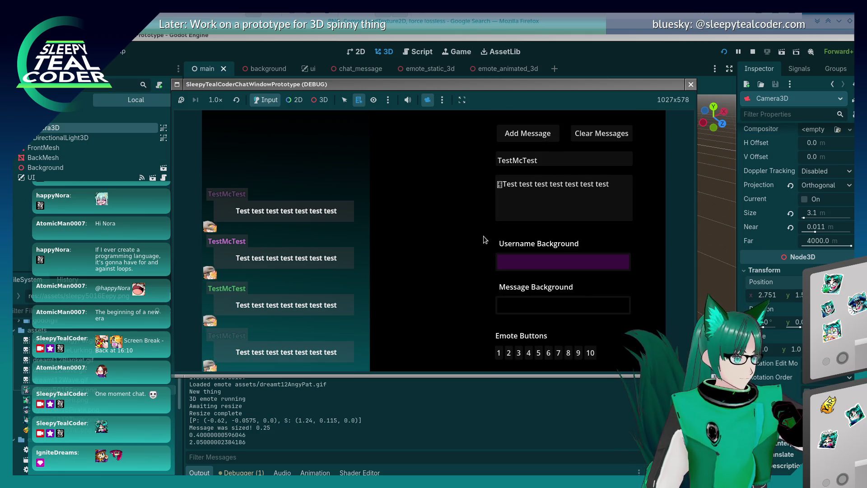
left_click(555, 262)
left_click(621, 153)
left_click(560, 147)
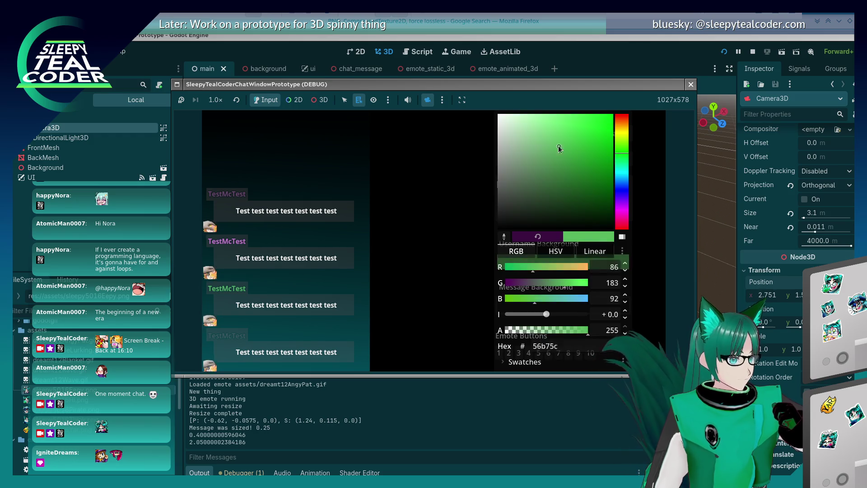
left_click(416, 178)
left_click(526, 134)
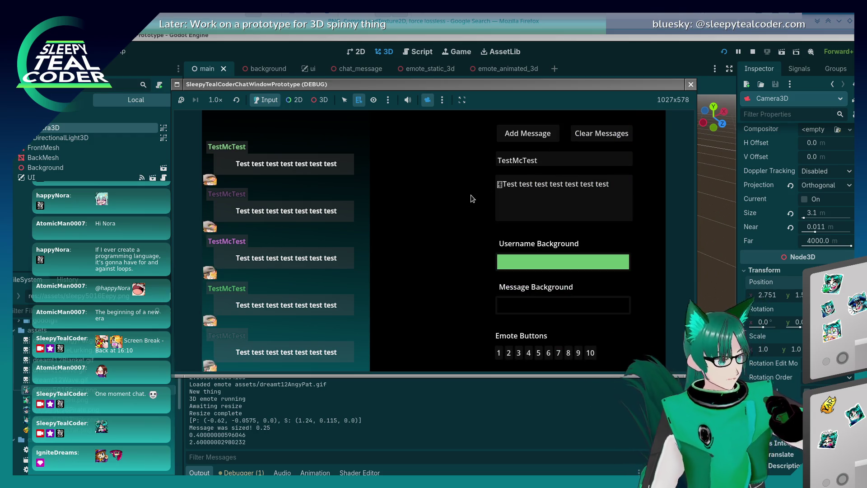
- Set the username background to muted grey-green #628664, post another message, and enable camera override
left_click(530, 255)
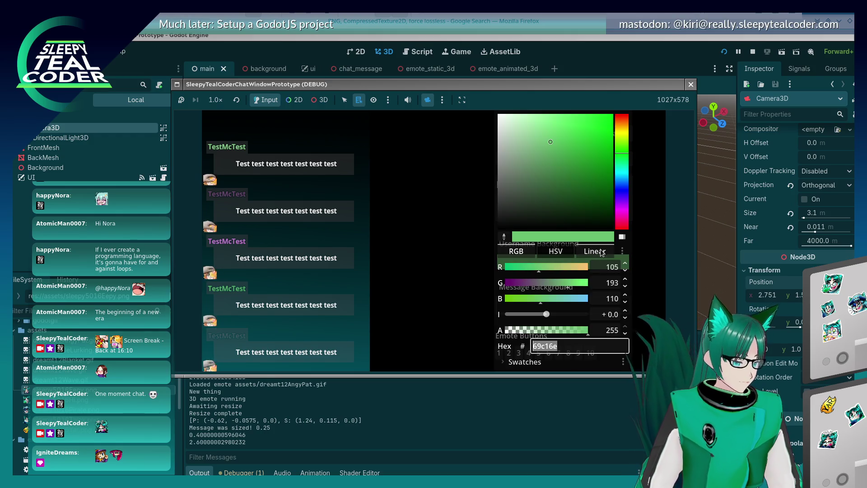
left_click(581, 187)
left_click(529, 168)
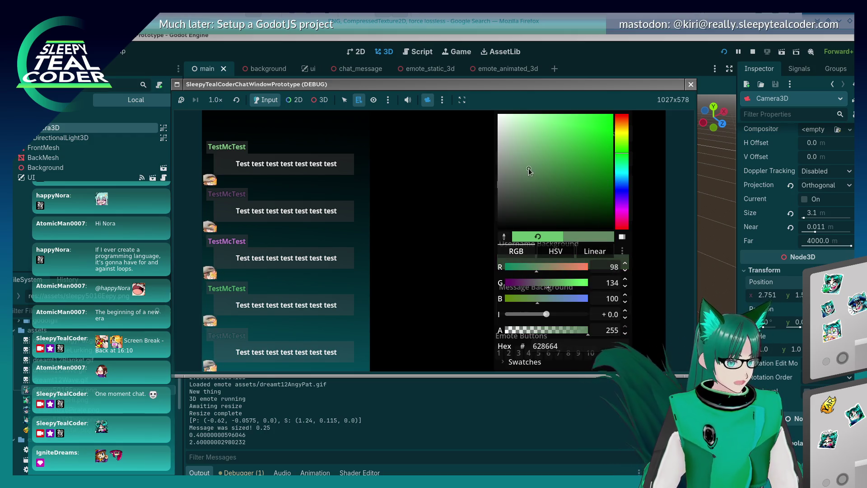
key("Escape")
left_click(535, 135)
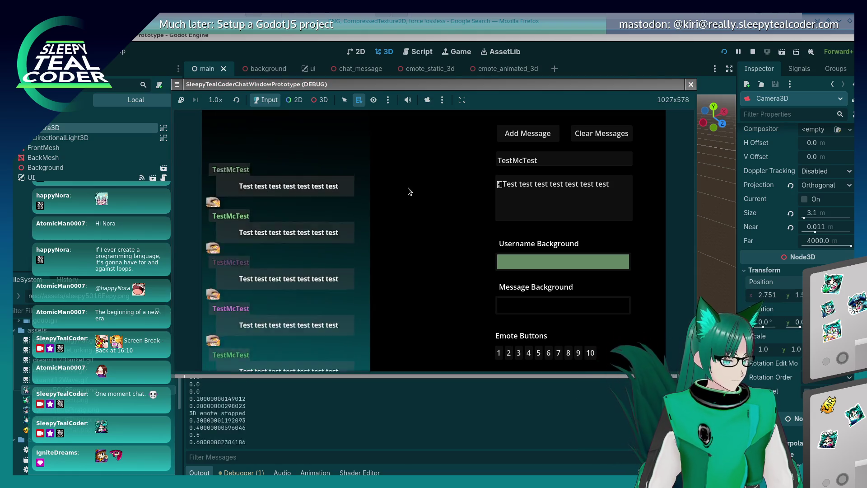
left_click(428, 100)
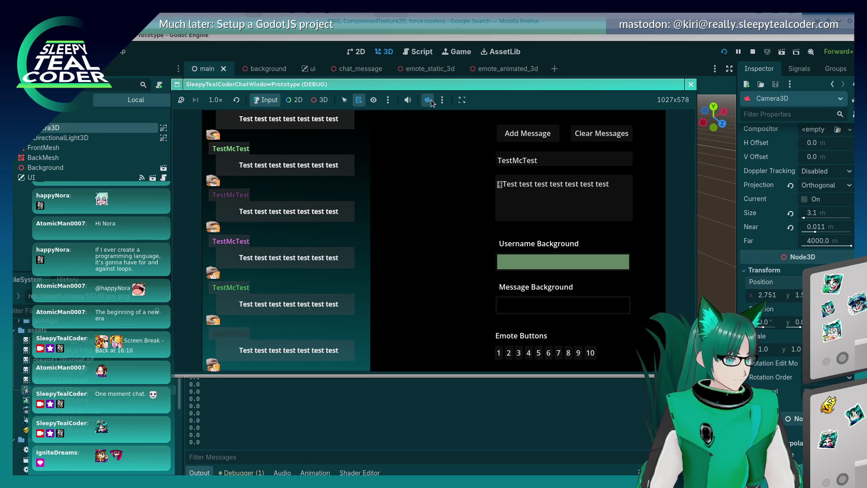
- Stop the game, nudge the camera along Z, relaunch with camera override, and post an emote message
left_click(691, 84)
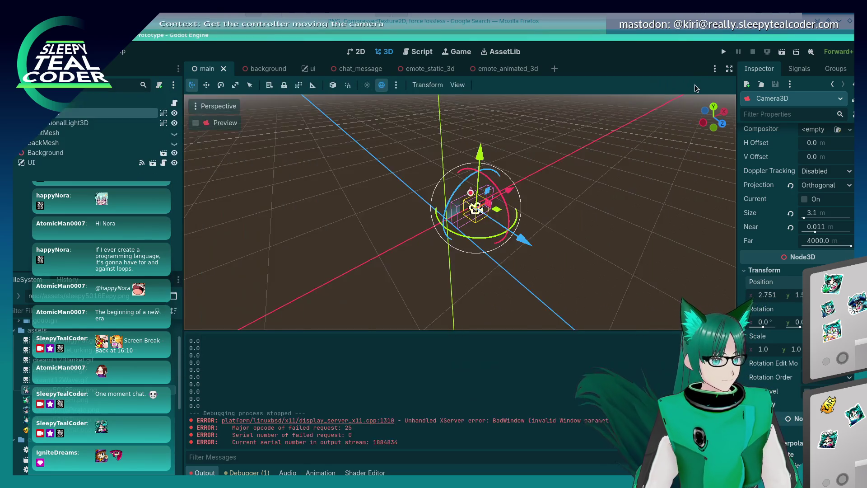
left_click_drag(523, 239, 527, 239)
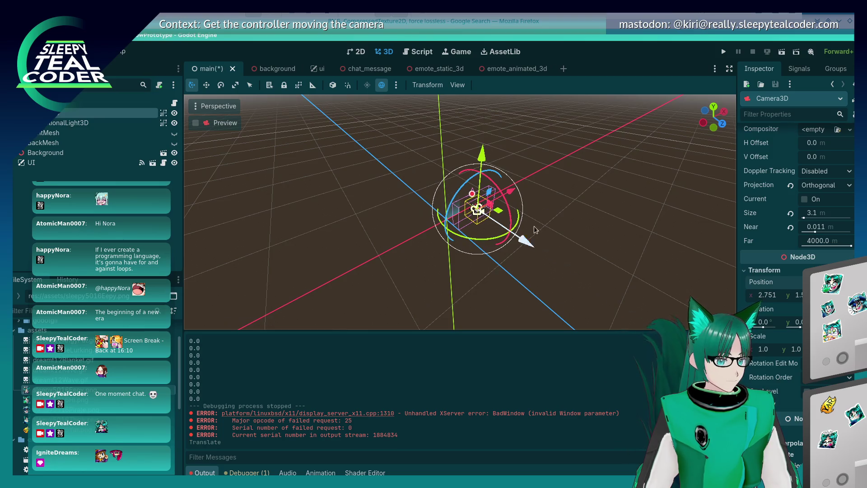
key("F5")
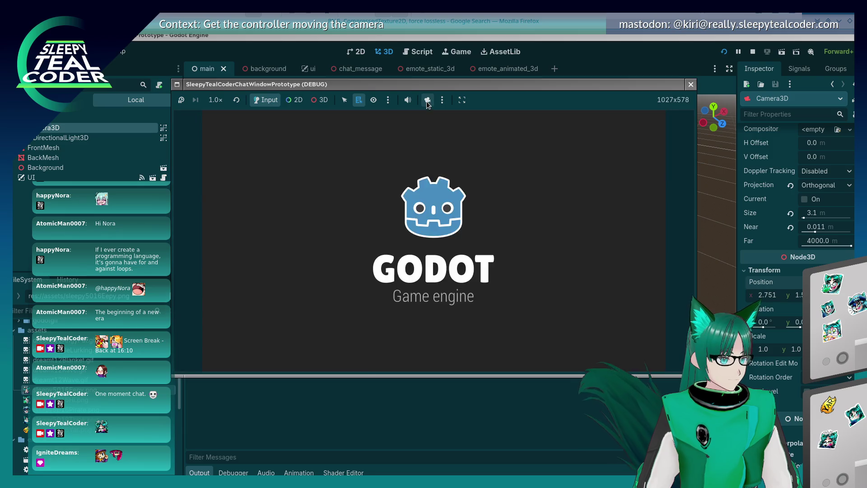
left_click(426, 101)
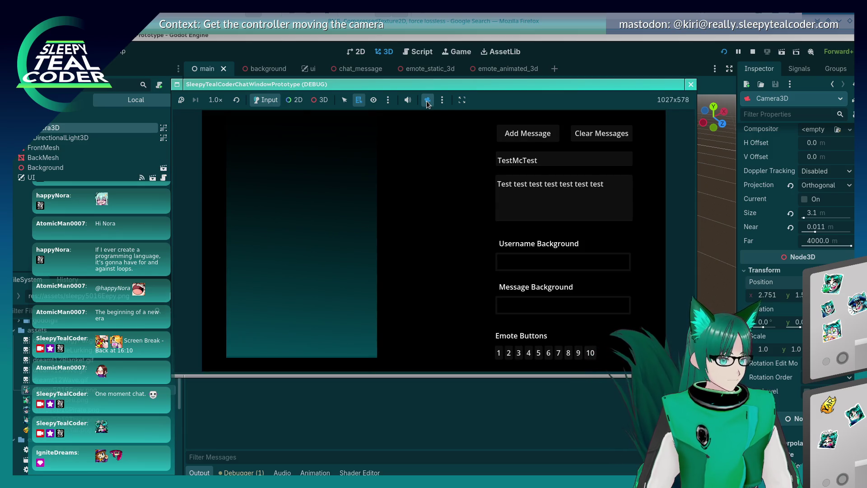
left_click(498, 352)
left_click(528, 133)
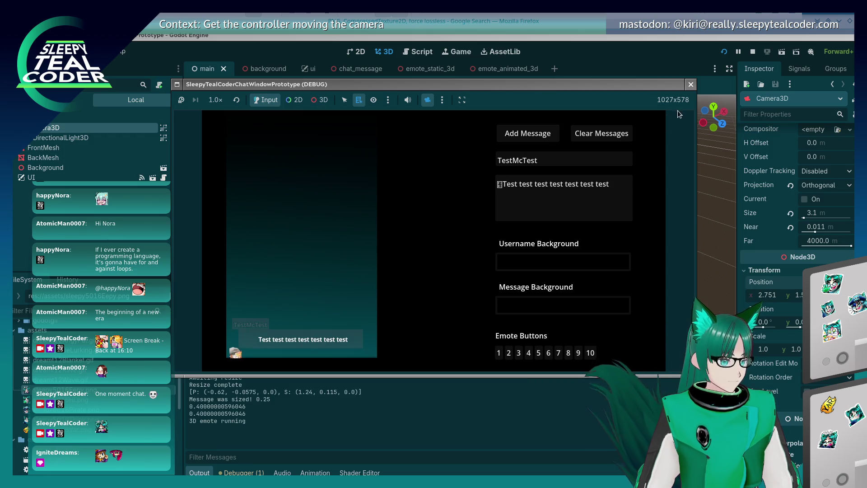
- Stop the game, shift the camera slightly again, run once more, then save with Ctrl+S
left_click(690, 85)
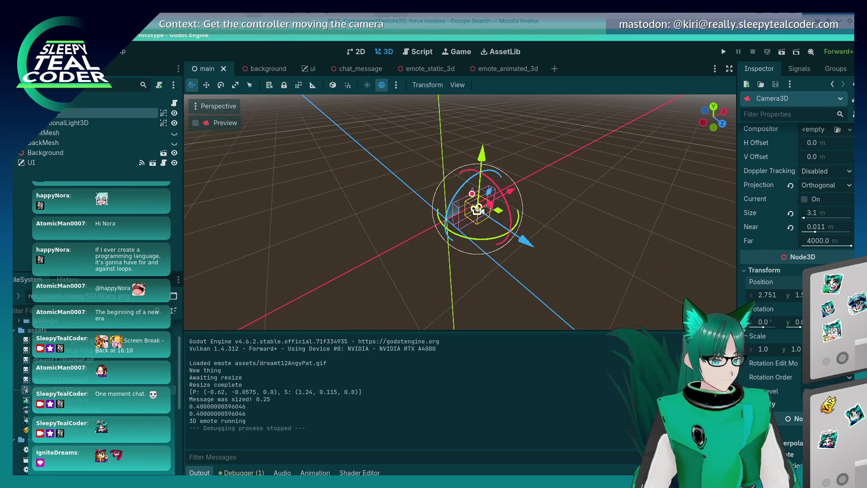
left_click_drag(478, 209, 475, 209)
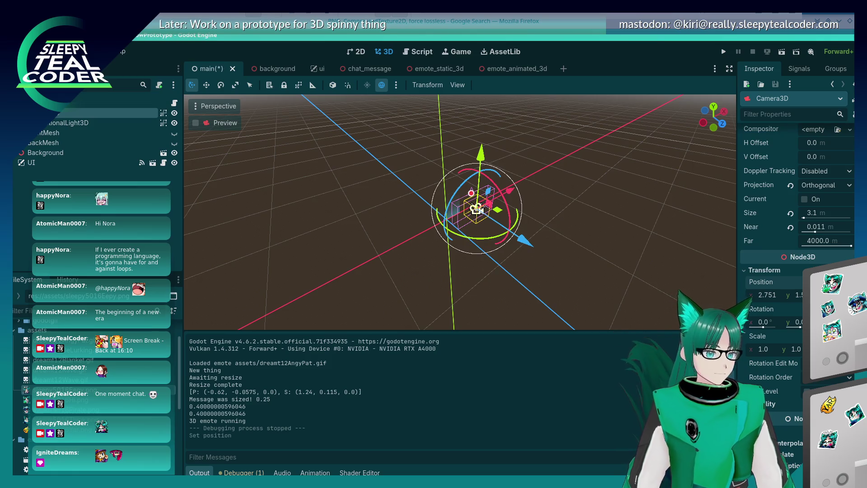
left_click(724, 52)
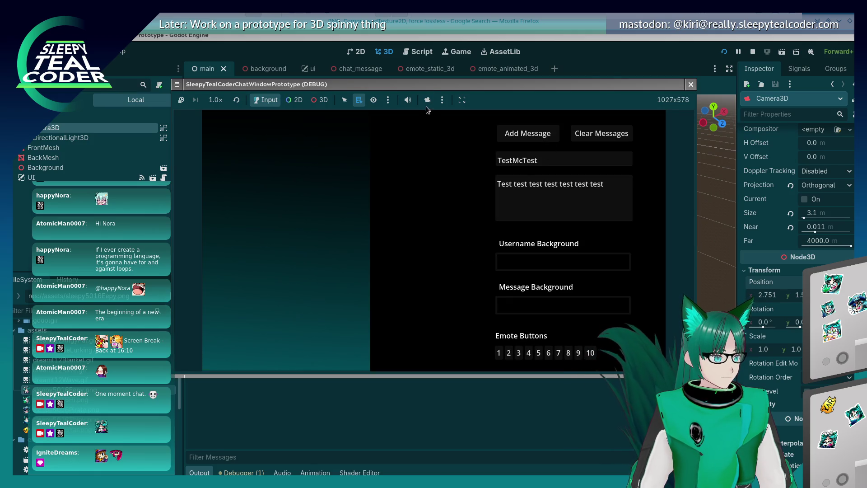
left_click(691, 85)
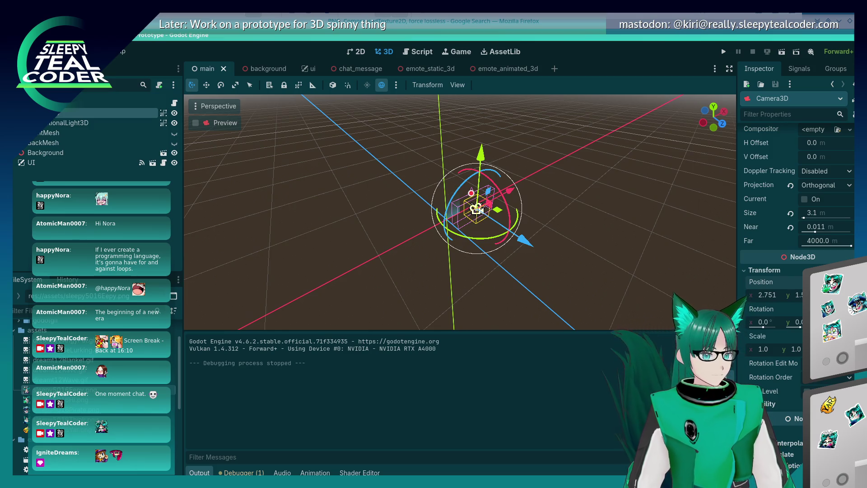
key("ctrl+s")
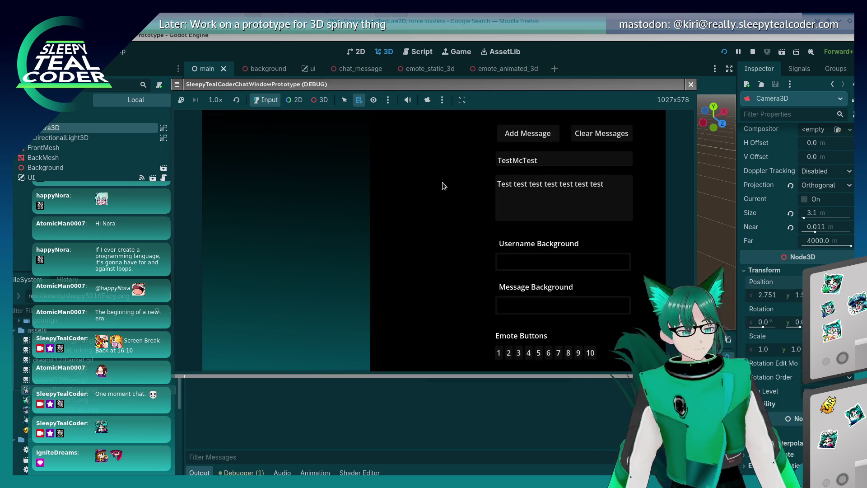
- Post an emote test message, enable camera override, stop, rerun with override, and stop again
left_click(500, 355)
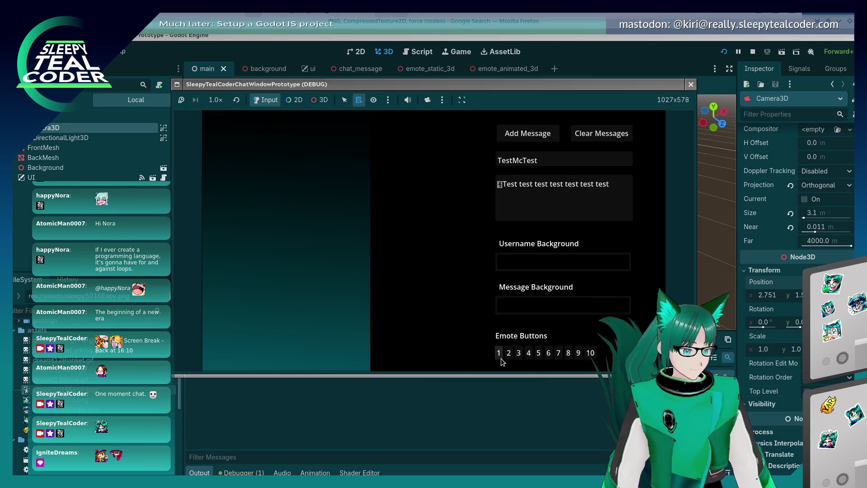
left_click(526, 134)
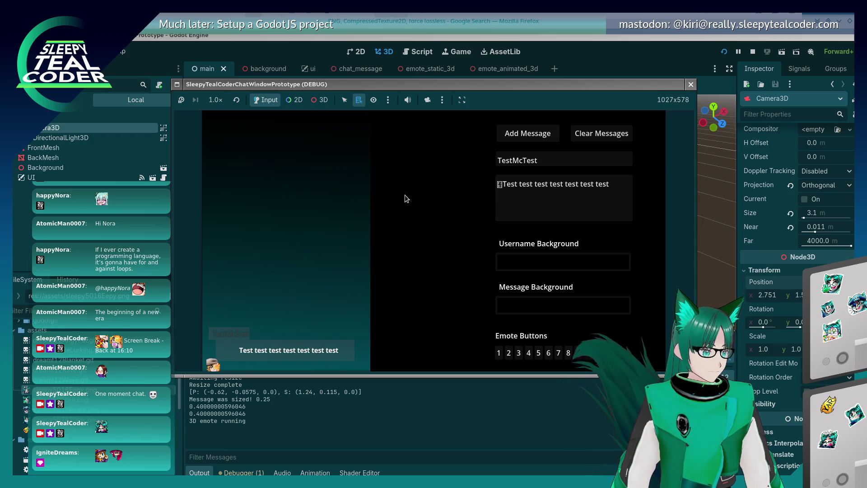
left_click(424, 101)
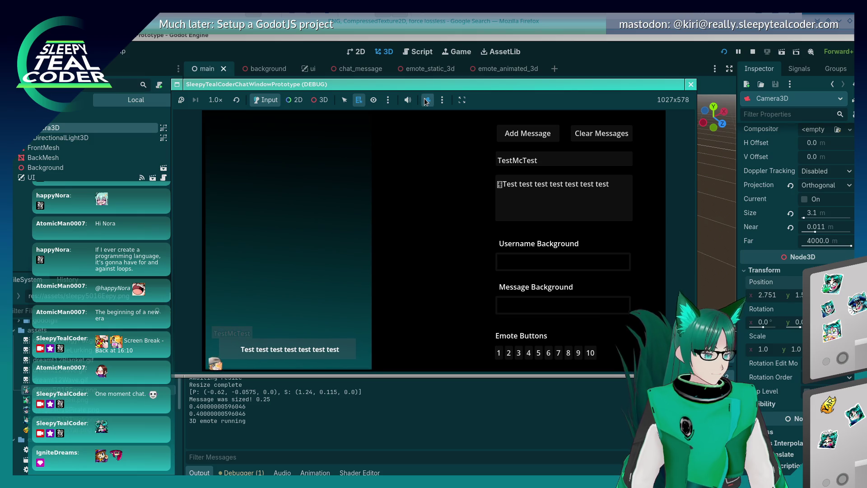
left_click(690, 84)
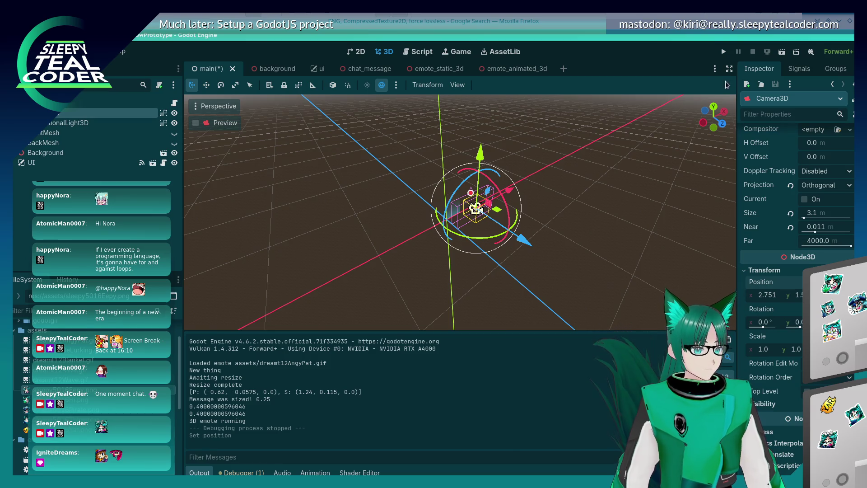
left_click(723, 52)
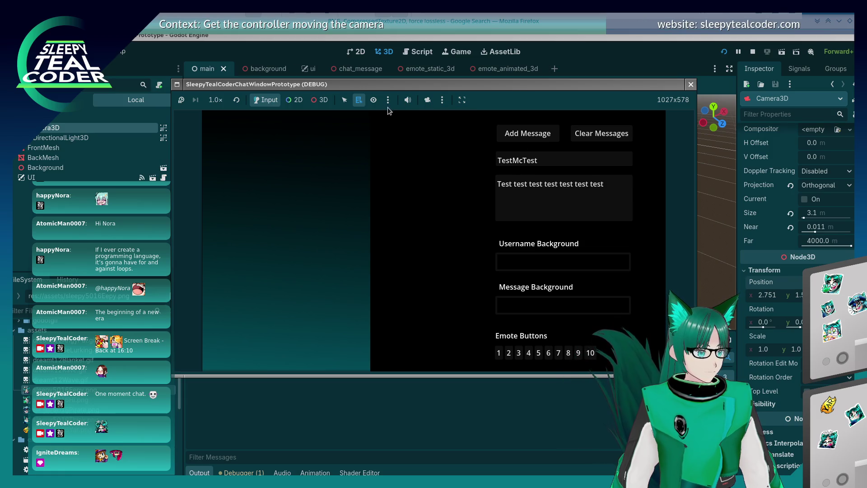
left_click(425, 103)
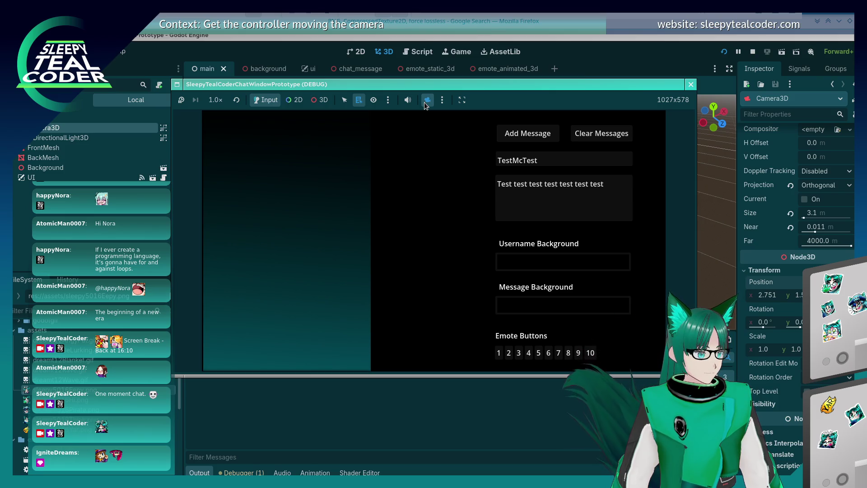
left_click(691, 84)
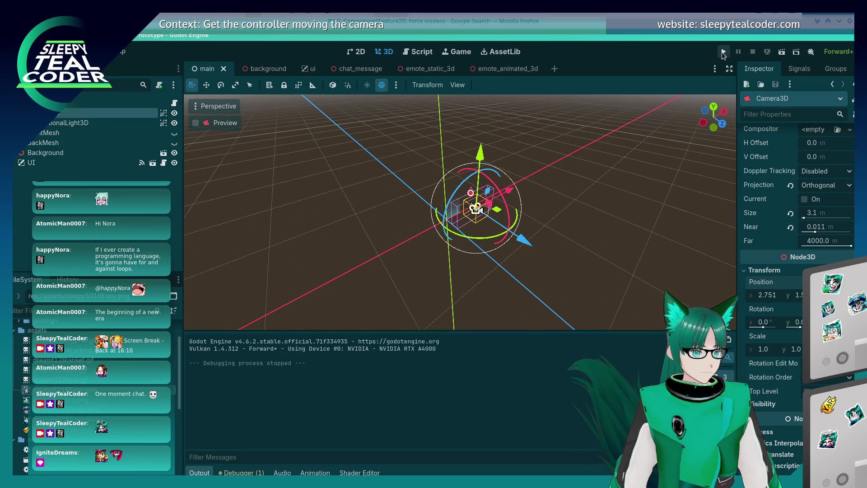
- Run the chat prototype, post a TestMcTest message, and toggle the camera override on, off, on
left_click(722, 53)
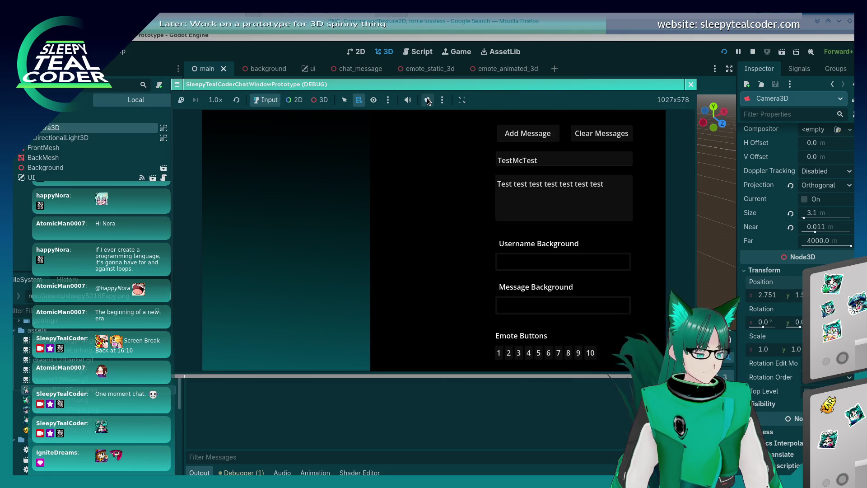
left_click(528, 133)
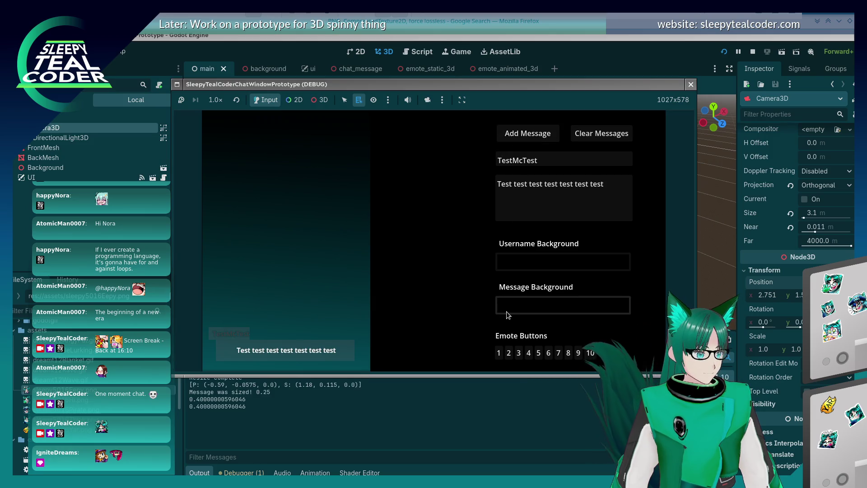
left_click(427, 100)
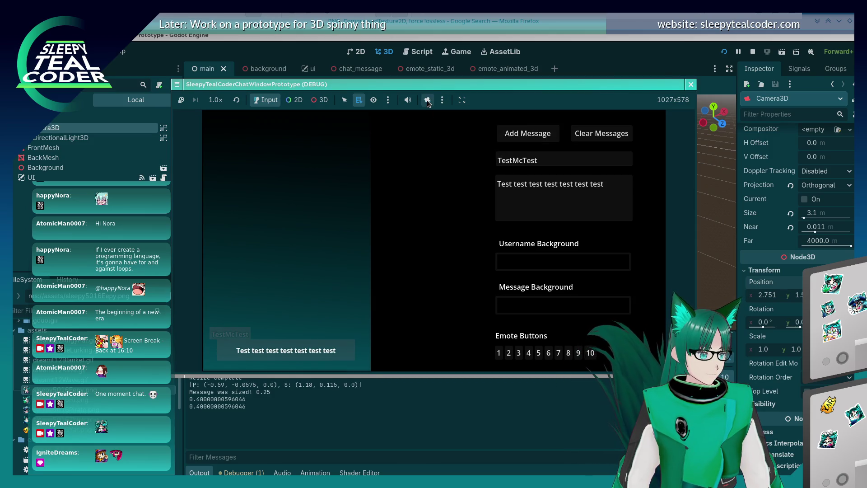
left_click(427, 100)
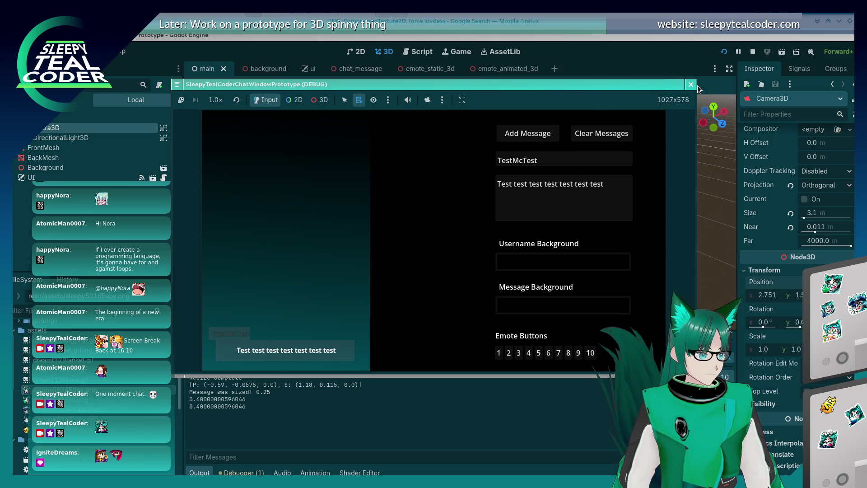
left_click(427, 100)
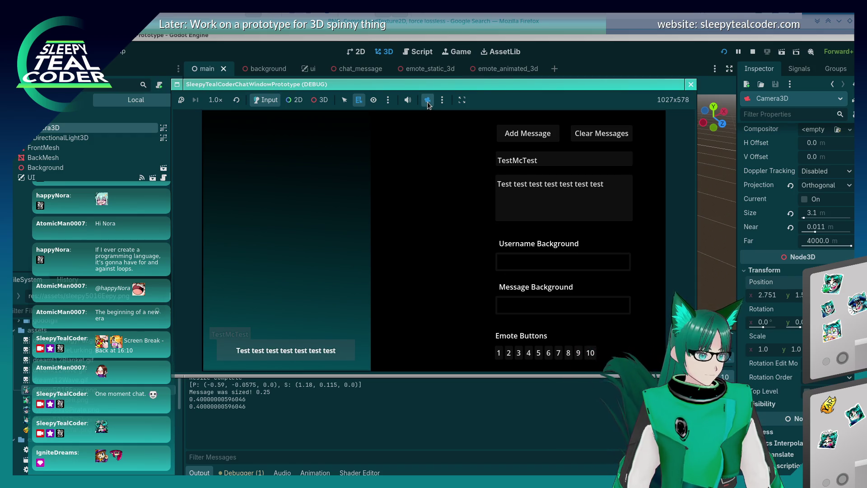
- Set the Username Background to dark red 913f3f and post a second message
left_click(524, 261)
left_click(563, 165)
left_click(454, 229)
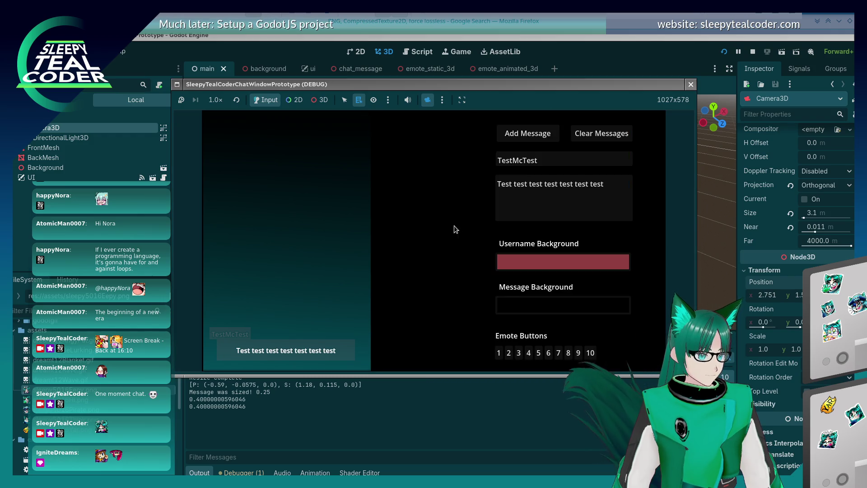
left_click(542, 138)
- Toggle the camera override on and off several times, then stop the prototype
left_click(428, 100)
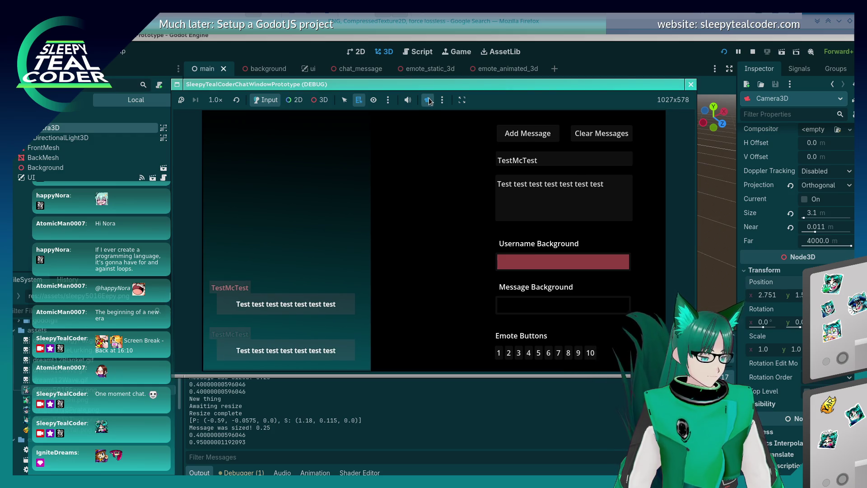
left_click(427, 185)
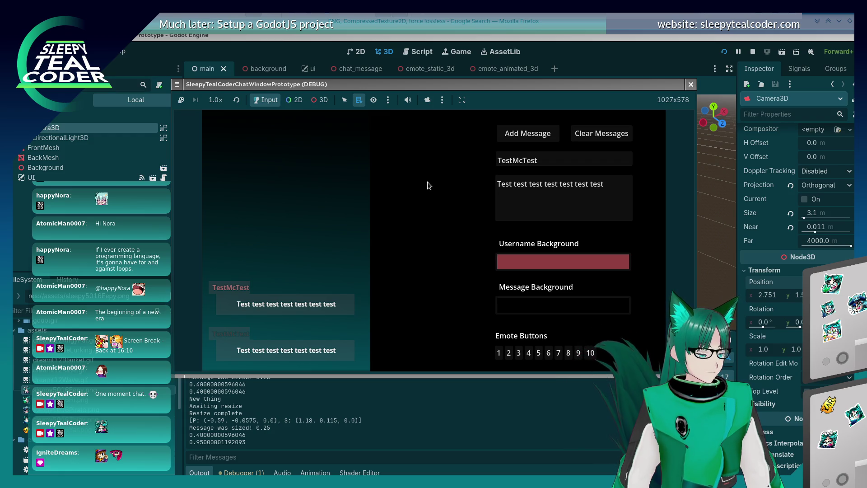
left_click(428, 100)
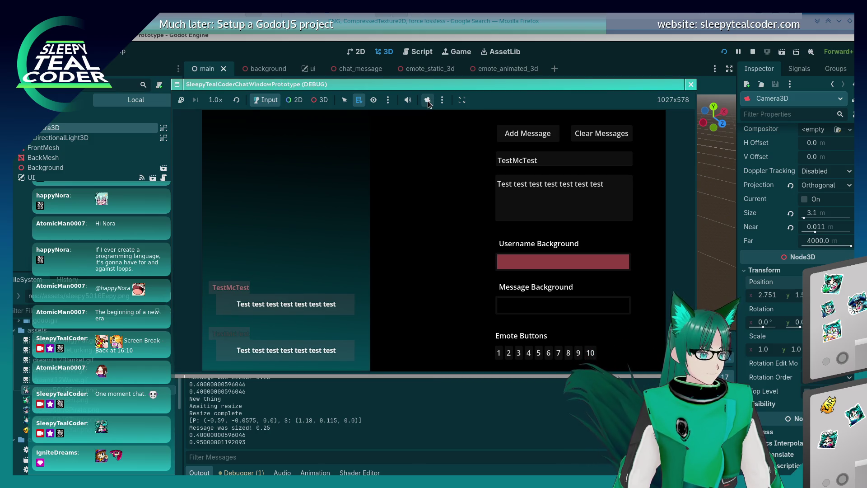
left_click(423, 131)
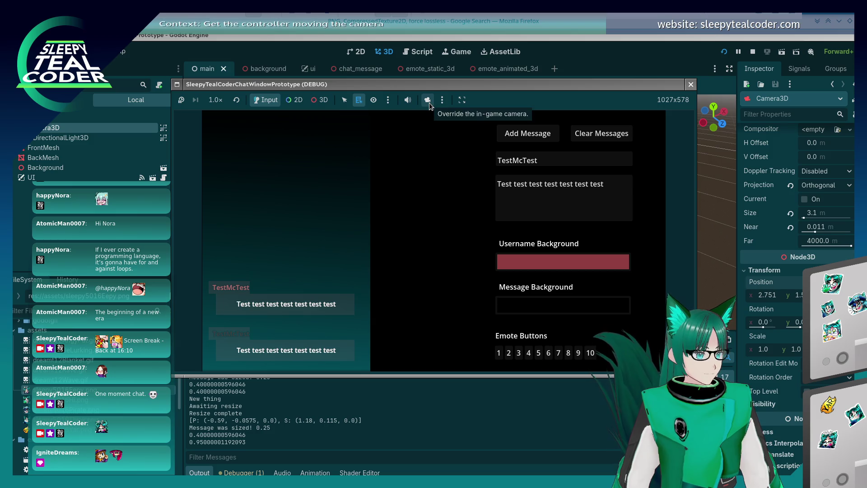
left_click(429, 102)
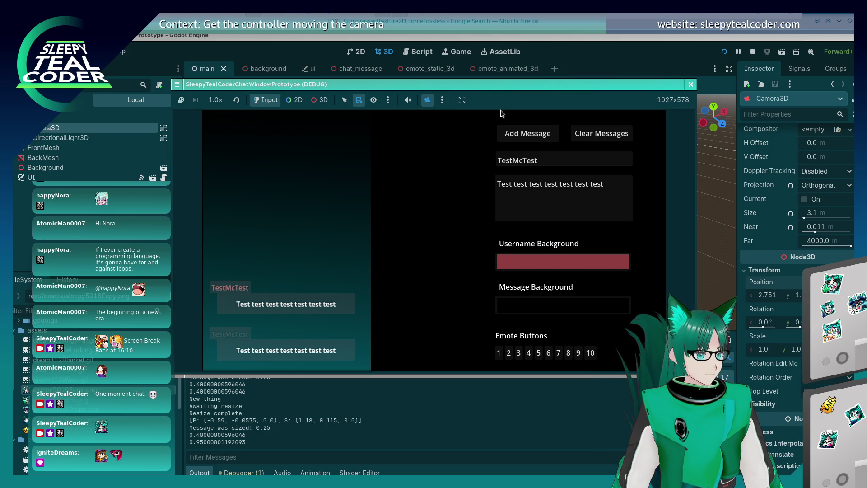
left_click(691, 85)
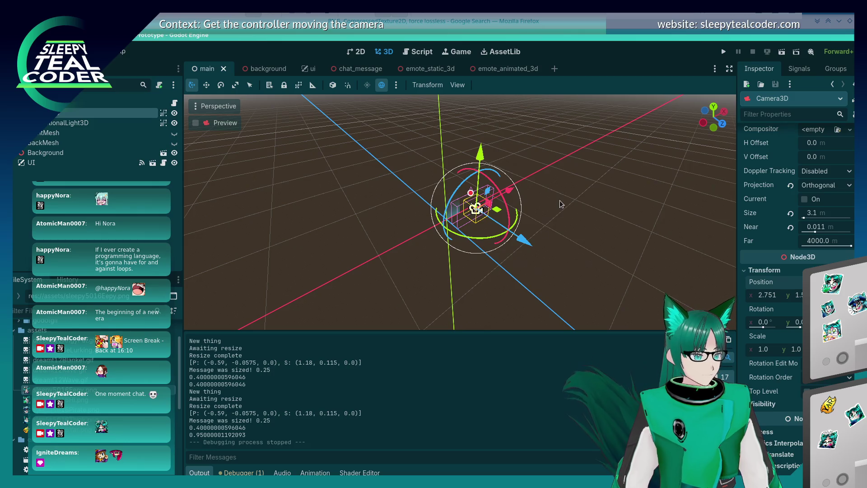